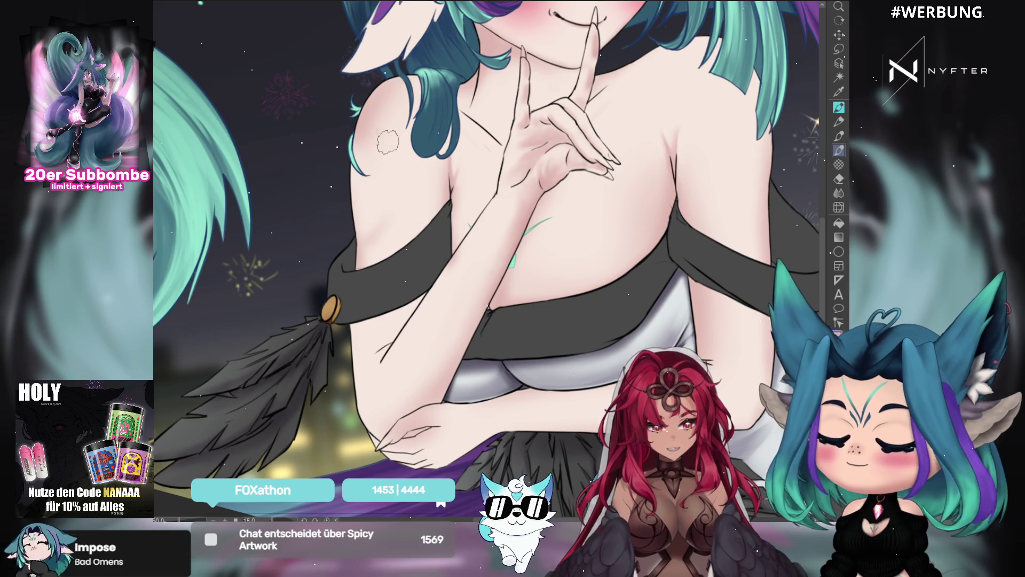
Pan and zoom the view from the face down to the dress, arms and hand
{"action": "scroll", "coordinate": [399, 105], "scroll_direction": "up", "scroll_amount": 3}
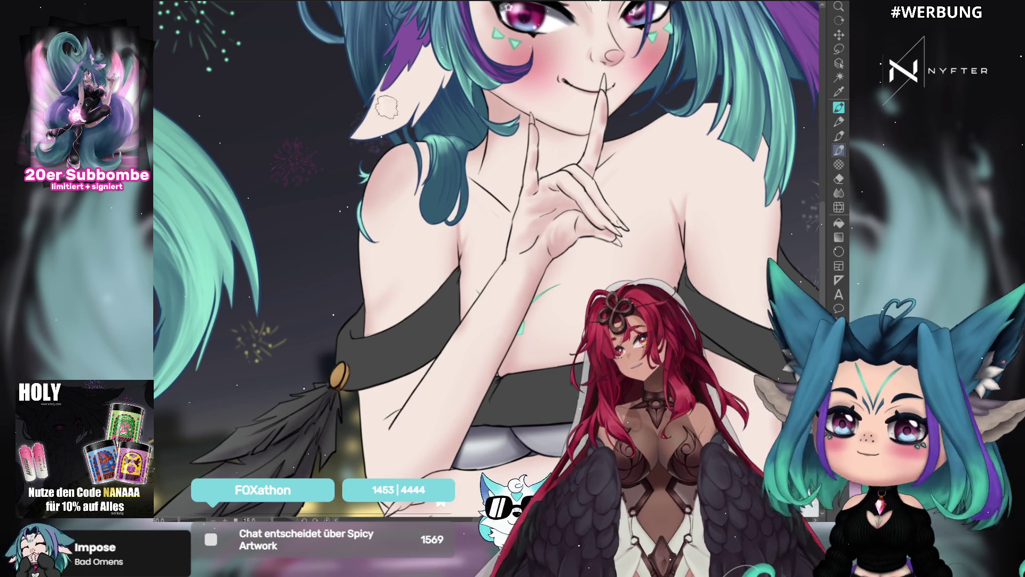
{"action": "scroll", "coordinate": [400, 105], "scroll_direction": "down", "scroll_amount": 1}
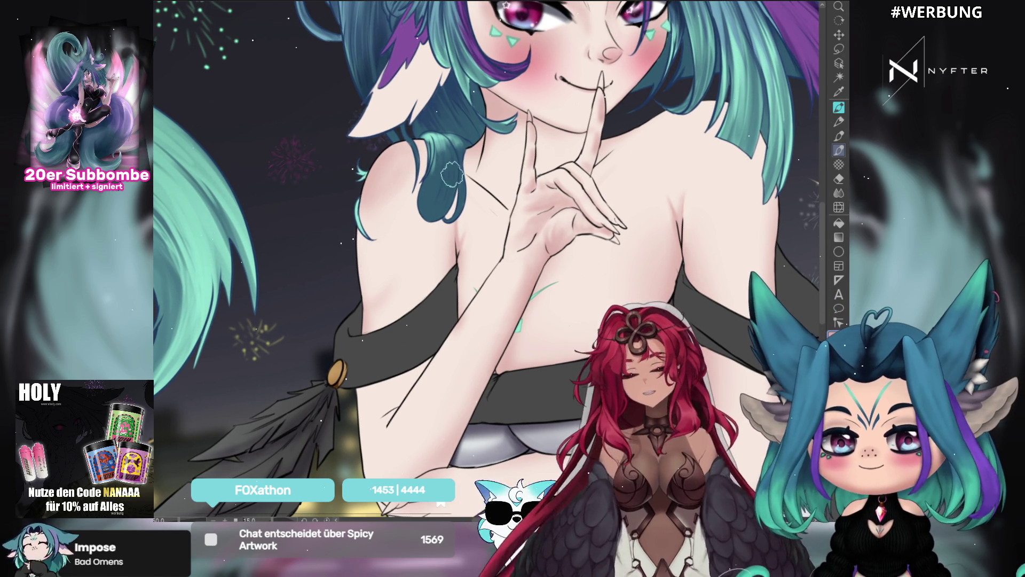
{"action": "scroll", "coordinate": [486, 256], "scroll_direction": "up", "scroll_amount": 8}
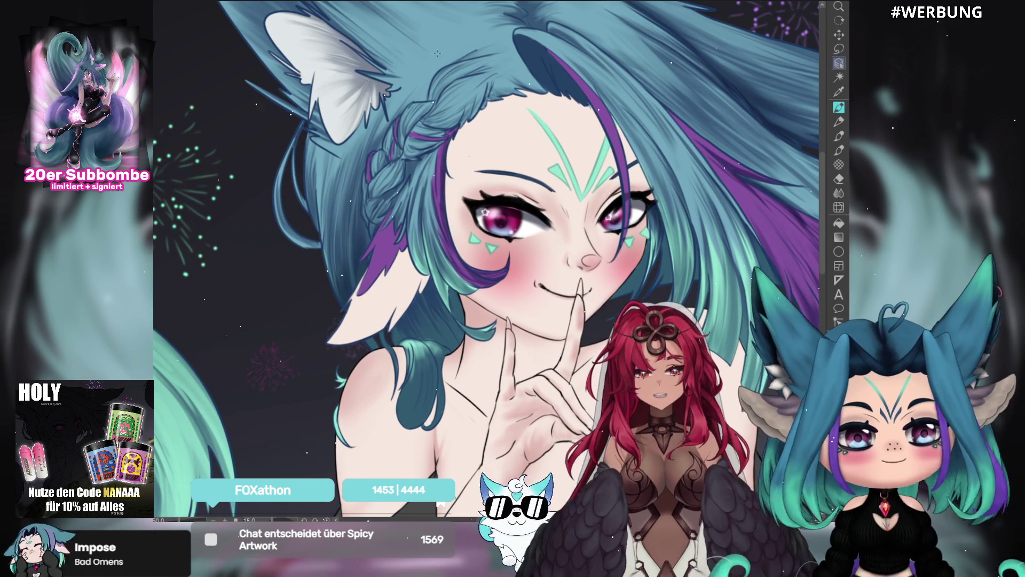
{"action": "left_click_drag", "start_coordinate": [504, 274], "coordinate": [567, 96]}
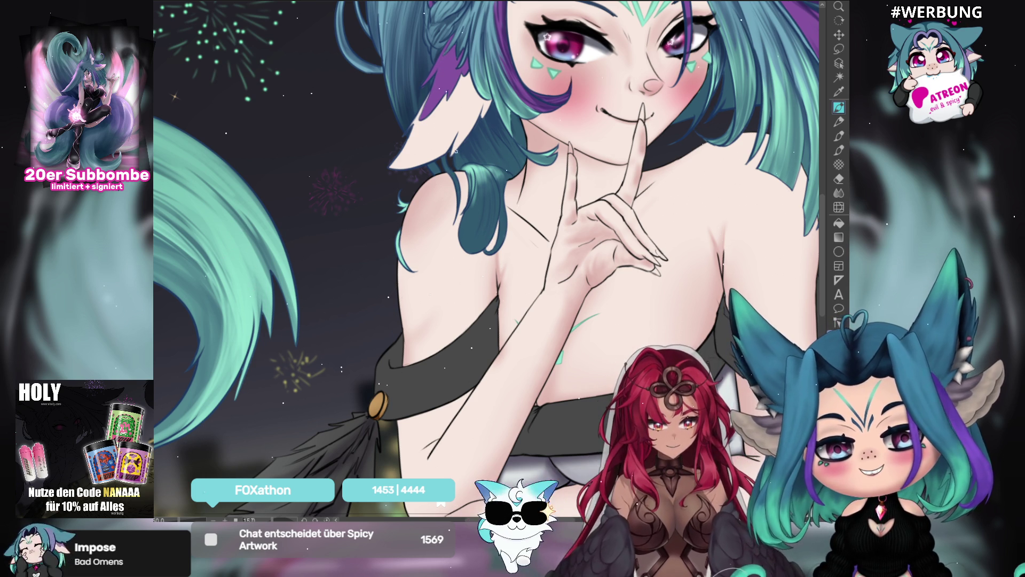
{"action": "left_click_drag", "start_coordinate": [681, 172], "coordinate": [563, 218]}
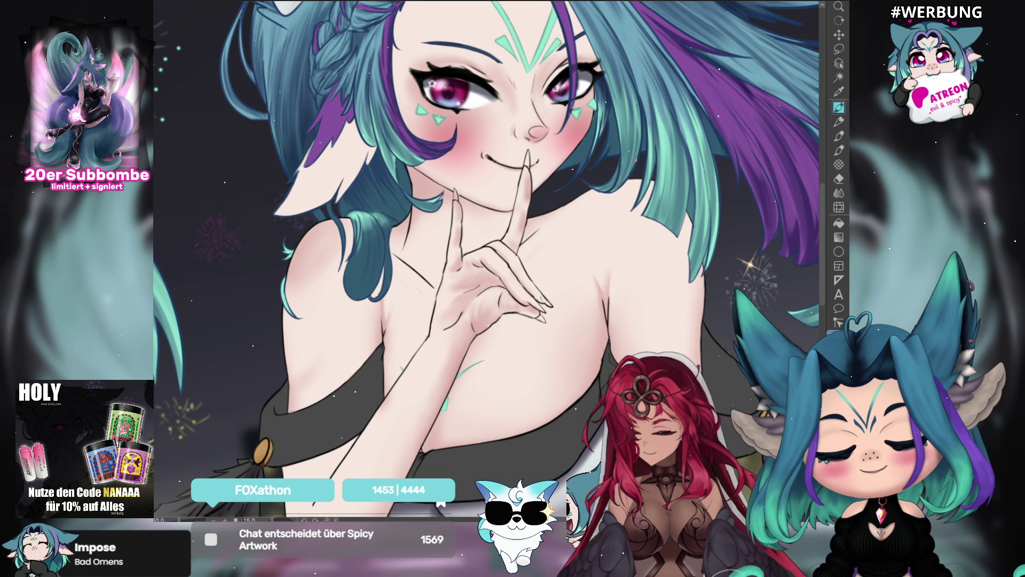
{"action": "mouse_move", "coordinate": [582, 378]}
{"action": "left_mouse_down"}
{"action": "mouse_move", "coordinate": [642, 341]}
{"action": "mouse_move", "coordinate": [641, 315]}
{"action": "left_mouse_up"}
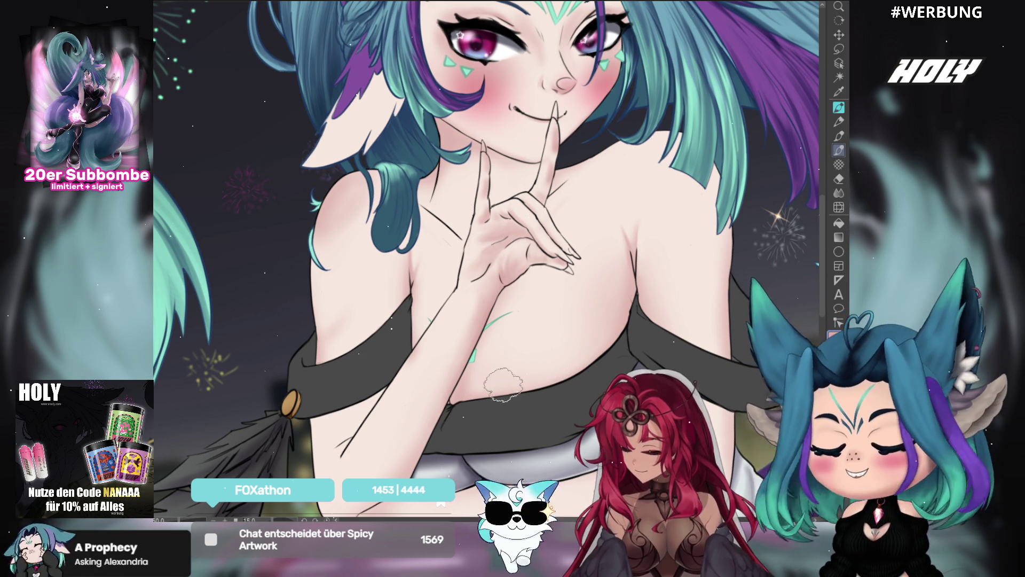
{"action": "scroll", "coordinate": [486, 259], "scroll_direction": "down", "scroll_amount": 5}
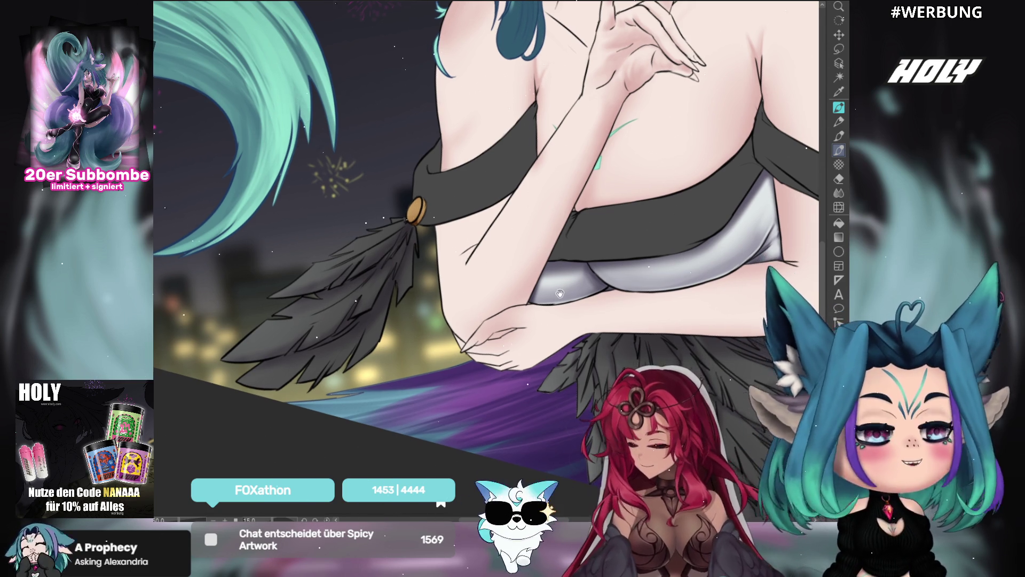
{"action": "left_click_drag", "start_coordinate": [561, 287], "coordinate": [529, 316]}
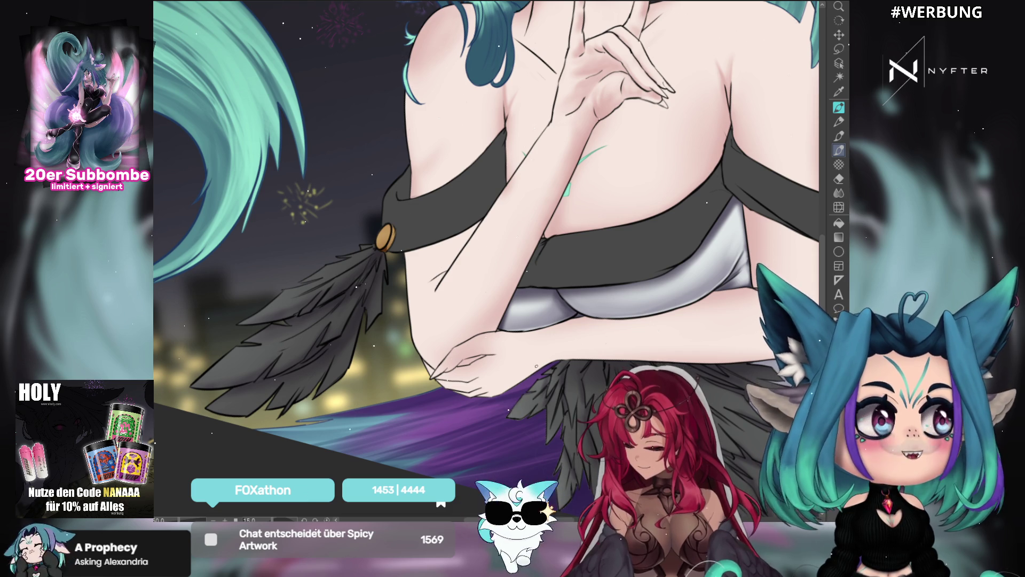
{"action": "left_click_drag", "start_coordinate": [565, 358], "coordinate": [541, 393]}
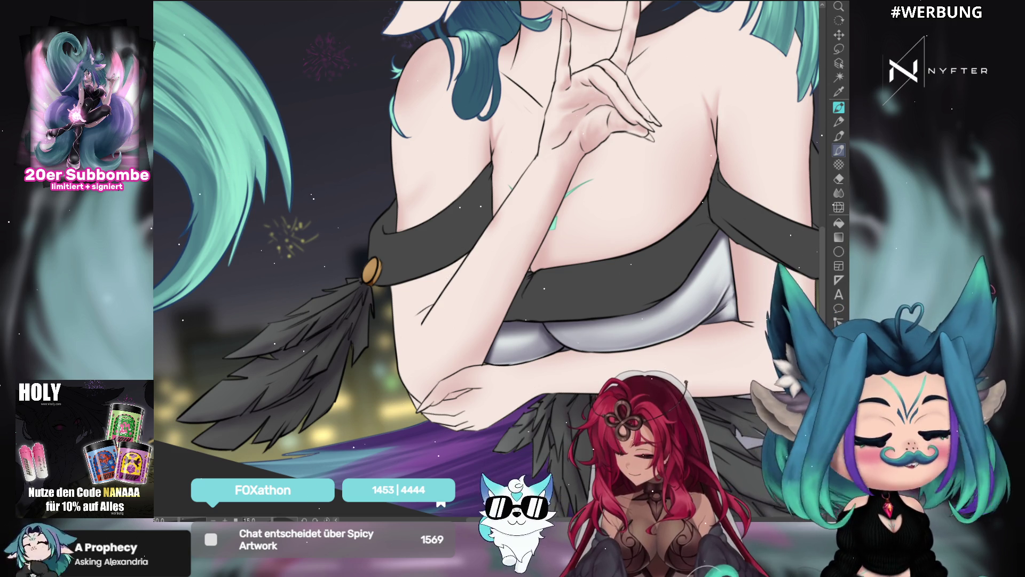
{"action": "scroll", "coordinate": [485, 259], "scroll_direction": "down", "scroll_amount": 1}
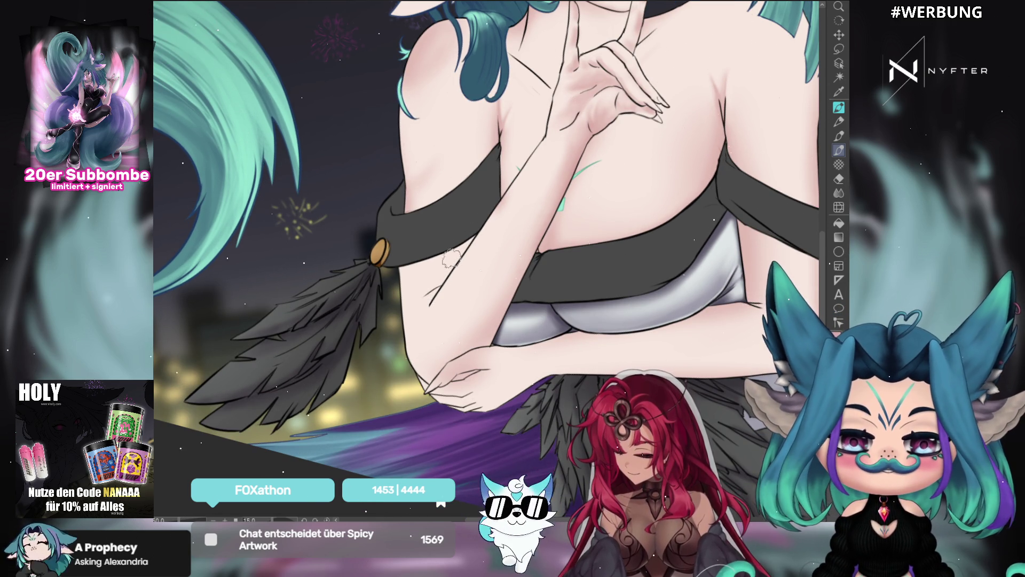
{"action": "scroll", "coordinate": [474, 203], "scroll_direction": "down", "scroll_amount": 5}
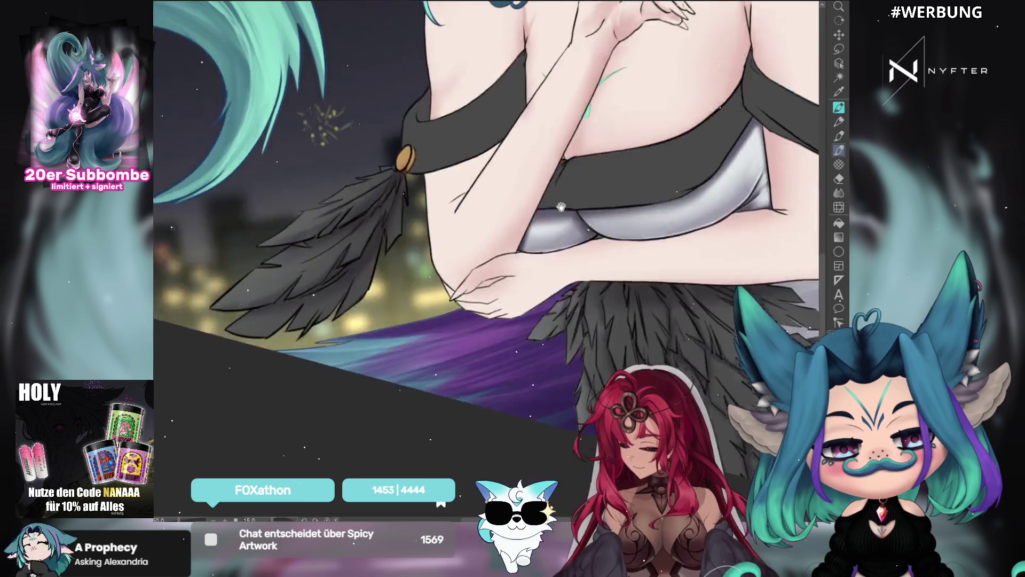
Lasso the strip between arm and feather tassel, level the canvas, and paint it with an enlarged brush
{"action": "left_click", "coordinate": [840, 50]}
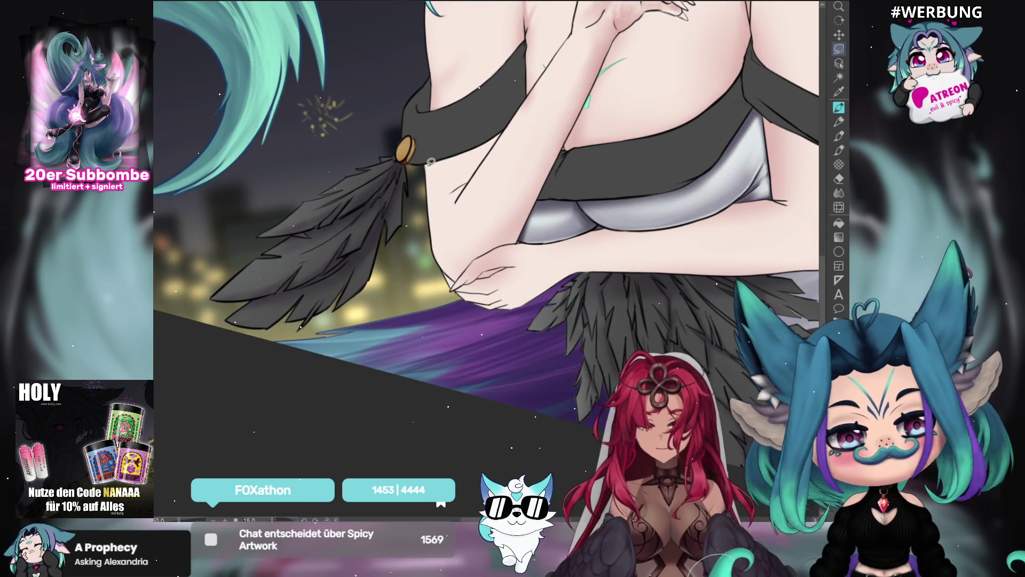
{"action": "mouse_move", "coordinate": [426, 163]}
{"action": "left_mouse_down"}
{"action": "mouse_move", "coordinate": [455, 155]}
{"action": "mouse_move", "coordinate": [452, 256]}
{"action": "mouse_move", "coordinate": [425, 223]}
{"action": "mouse_move", "coordinate": [426, 163]}
{"action": "left_mouse_up"}
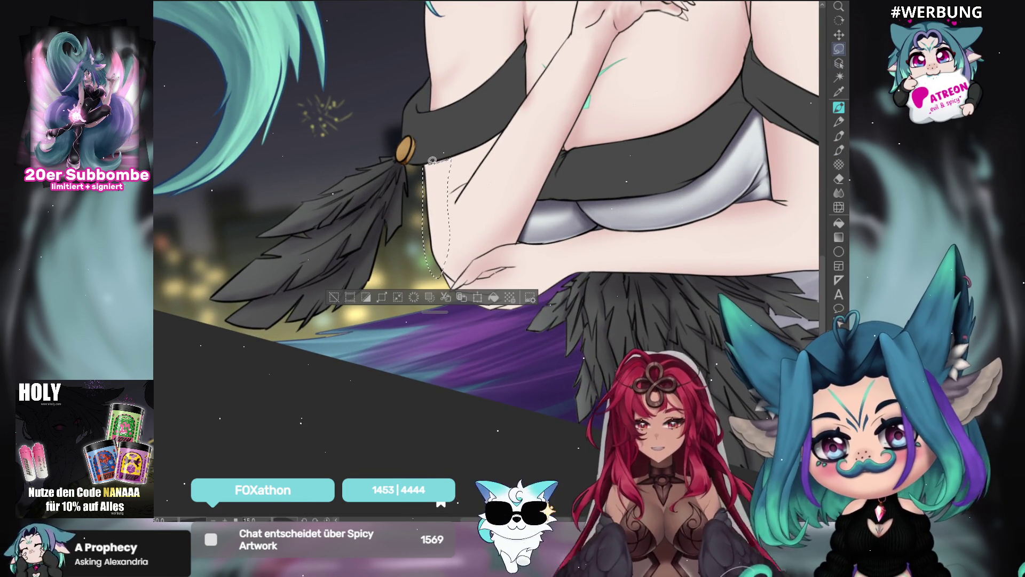
{"action": "left_click_drag", "start_coordinate": [458, 169], "coordinate": [793, 24]}
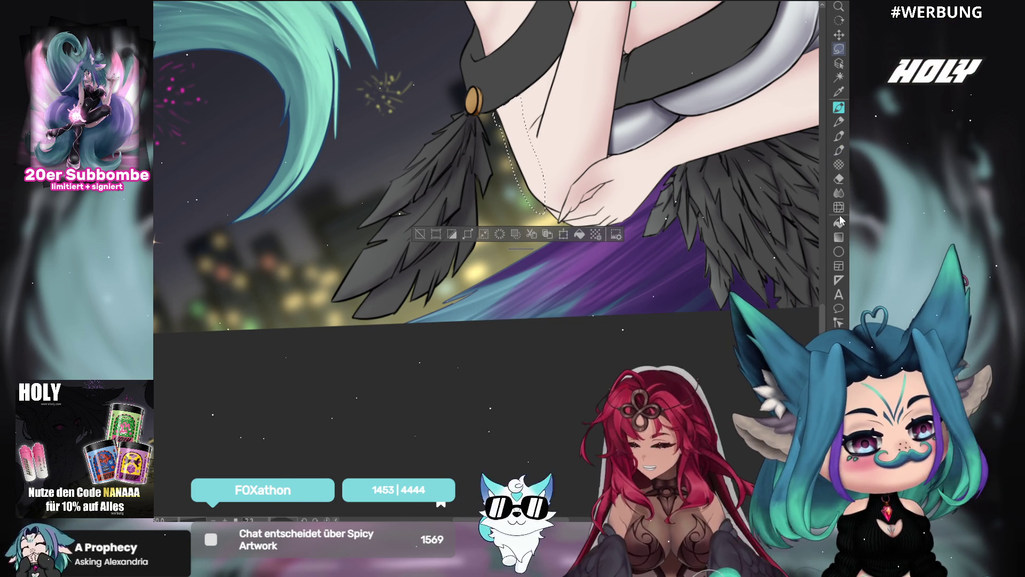
{"action": "left_click", "coordinate": [838, 251]}
{"action": "left_click", "coordinate": [840, 208]}
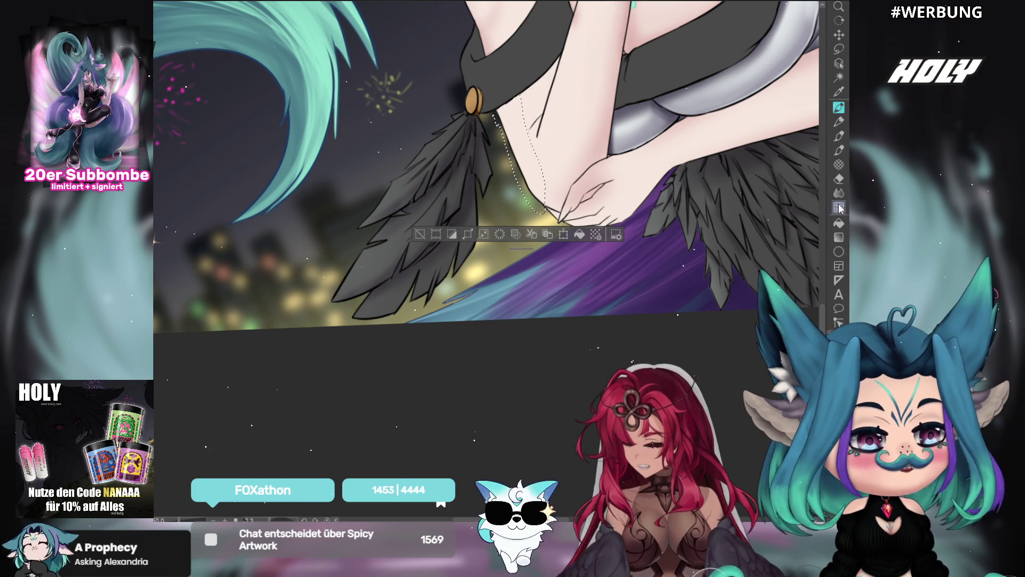
{"action": "left_click_drag", "start_coordinate": [489, 174], "coordinate": [483, 258]}
{"action": "key", "text": "bracketright"}
{"action": "key", "text": "bracketright"}
{"action": "key", "text": "bracketright"}
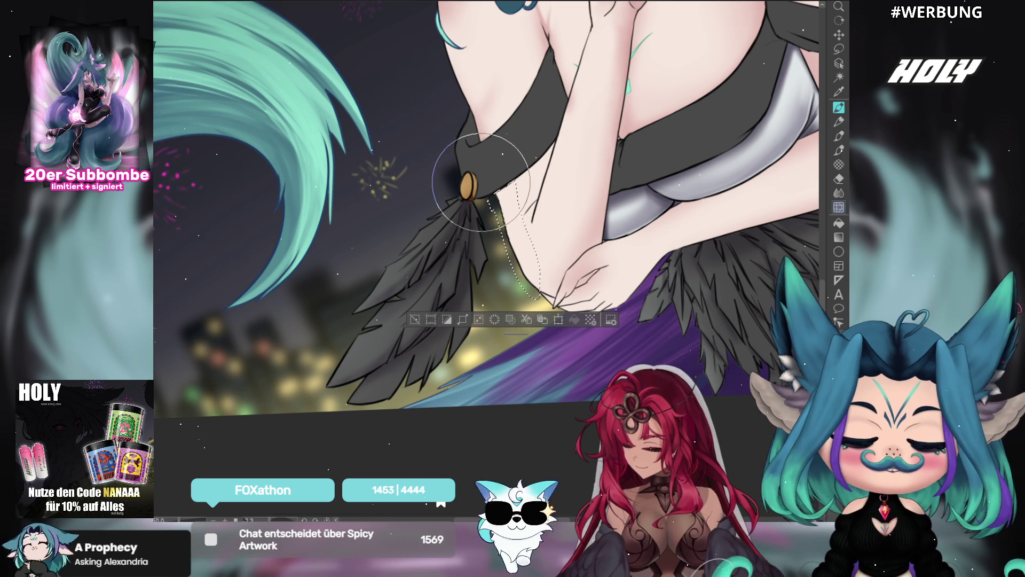
Deselect, restore the selection to paint over the wing area, then clear it and pick rectangular selection
{"action": "key", "text": "m"}
{"action": "key", "text": "ctrl+d"}
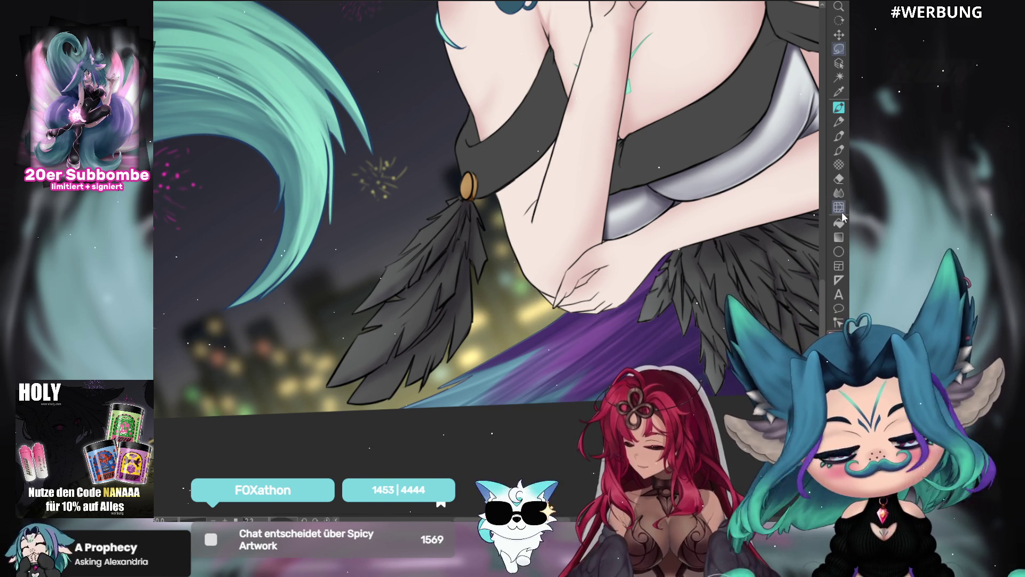
{"action": "key", "text": "ctrl+z"}
{"action": "left_click", "coordinate": [839, 207]}
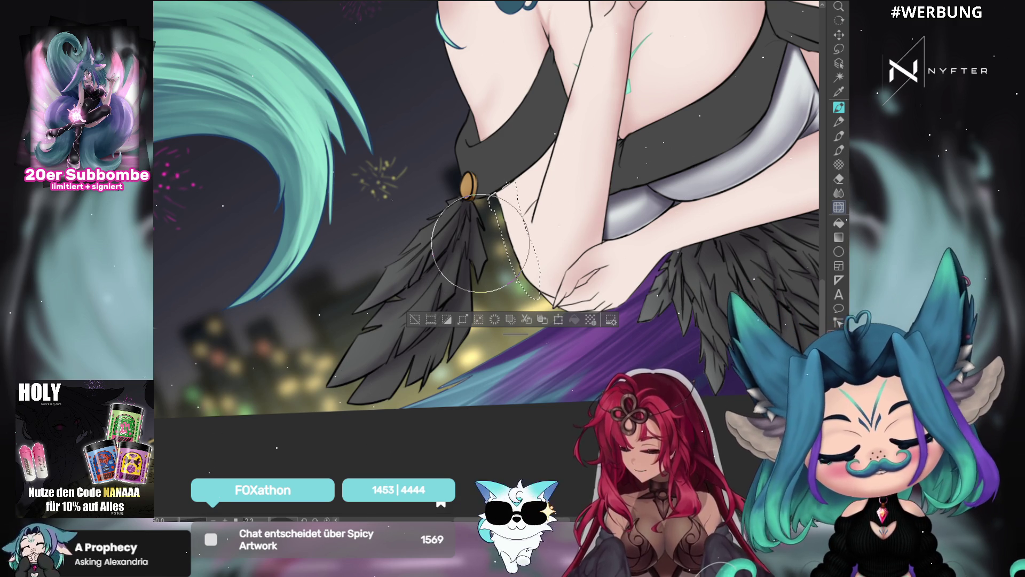
{"action": "key", "text": "m"}
{"action": "key", "text": "ctrl+d"}
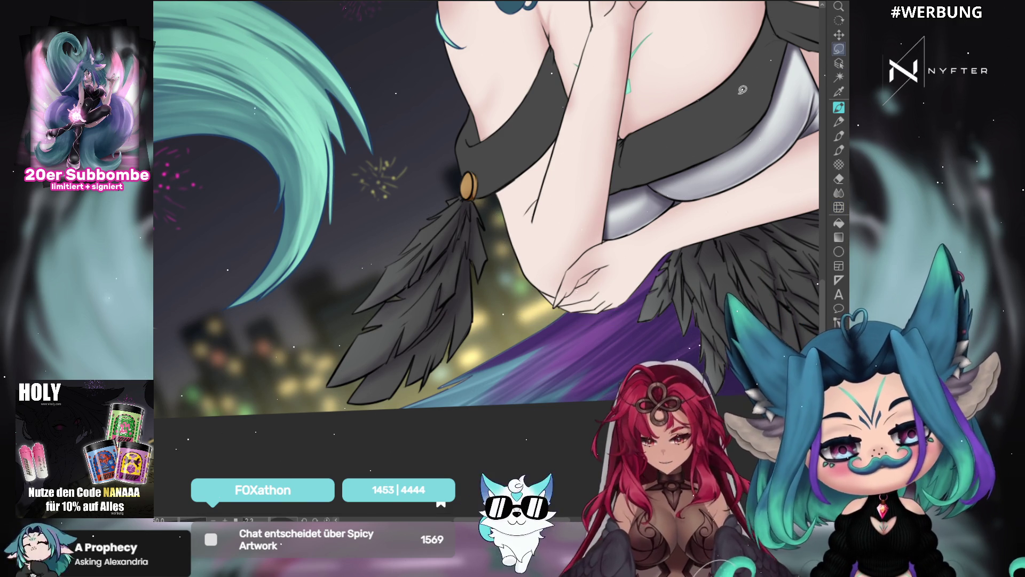
{"action": "key", "text": "m"}
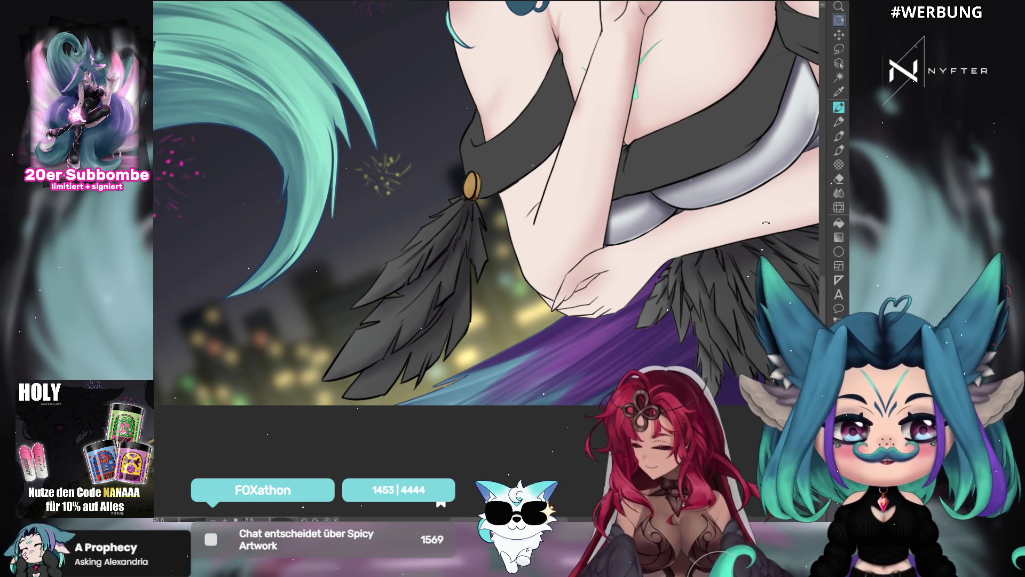
Rotate toward the arm and redraw its contour line beside the feather tassel with the inking brush
{"action": "left_click", "coordinate": [839, 63]}
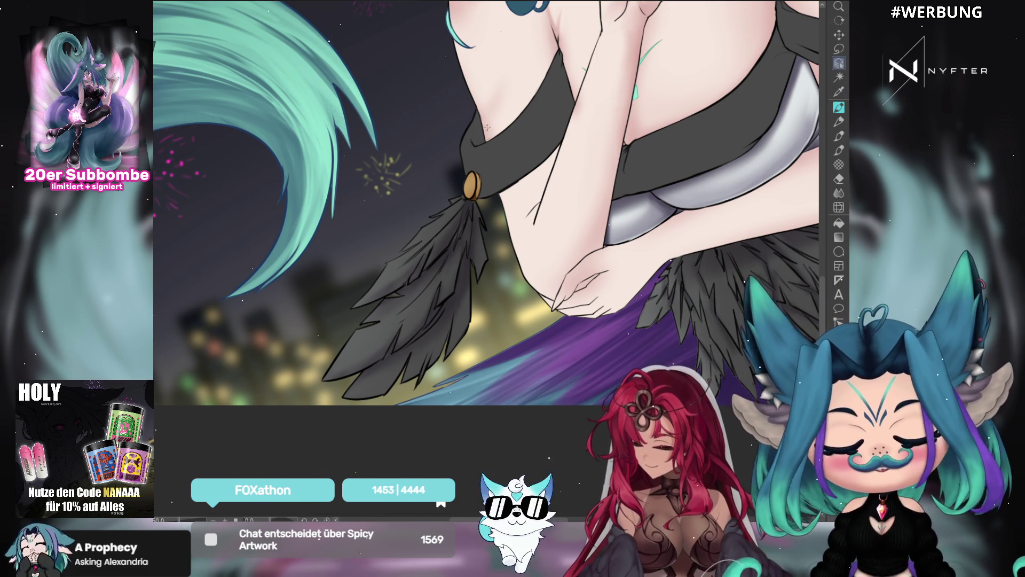
{"action": "mouse_move", "coordinate": [534, 235]}
{"action": "left_mouse_down"}
{"action": "mouse_move", "coordinate": [486, 262]}
{"action": "mouse_move", "coordinate": [664, 118]}
{"action": "left_mouse_up"}
{"action": "key", "text": "b"}
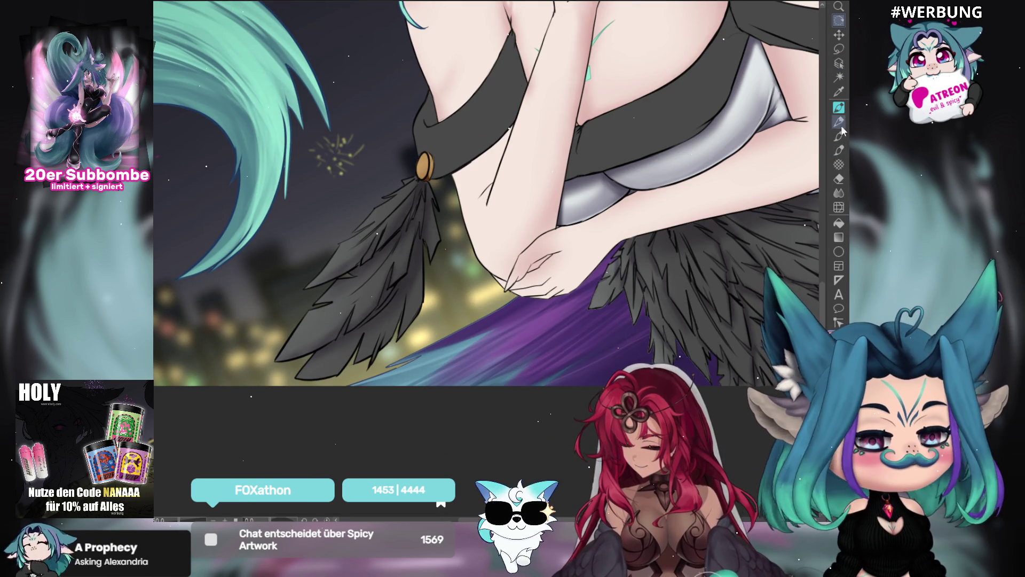
{"action": "left_click", "coordinate": [839, 150]}
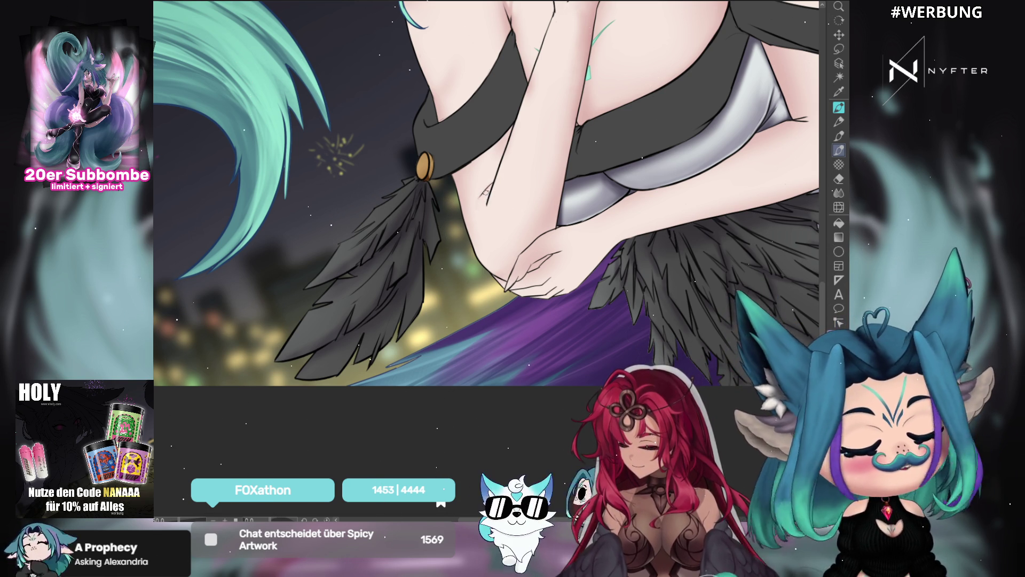
{"action": "left_click_drag", "start_coordinate": [486, 204], "coordinate": [494, 184]}
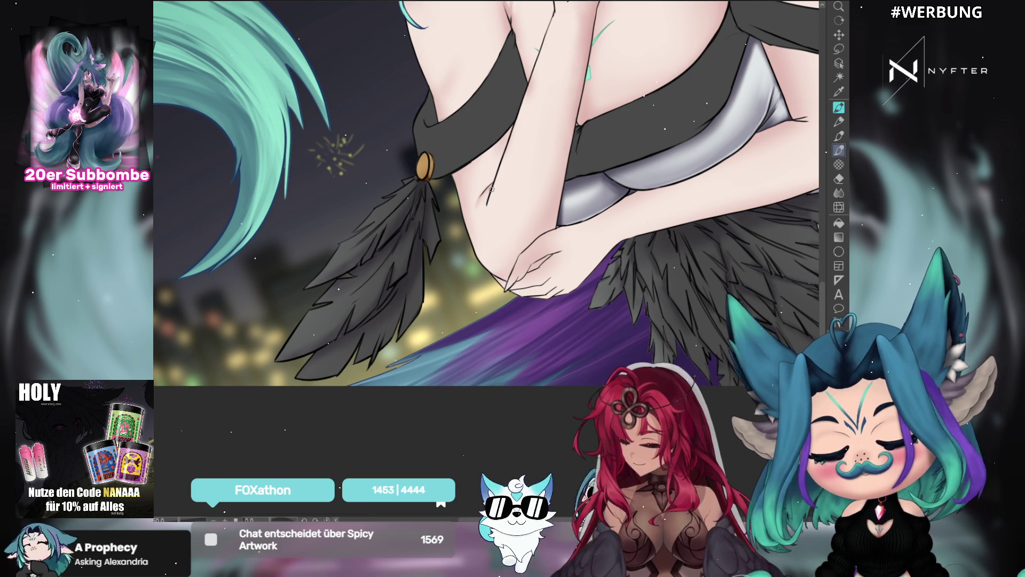
{"action": "left_click_drag", "start_coordinate": [487, 220], "coordinate": [495, 177]}
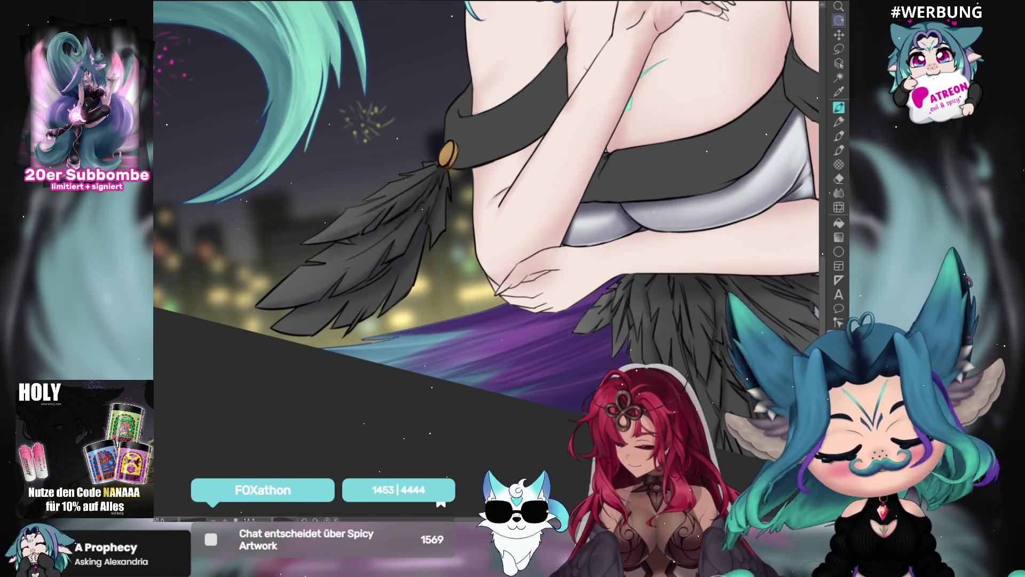
{"action": "left_click_drag", "start_coordinate": [580, 128], "coordinate": [604, 176]}
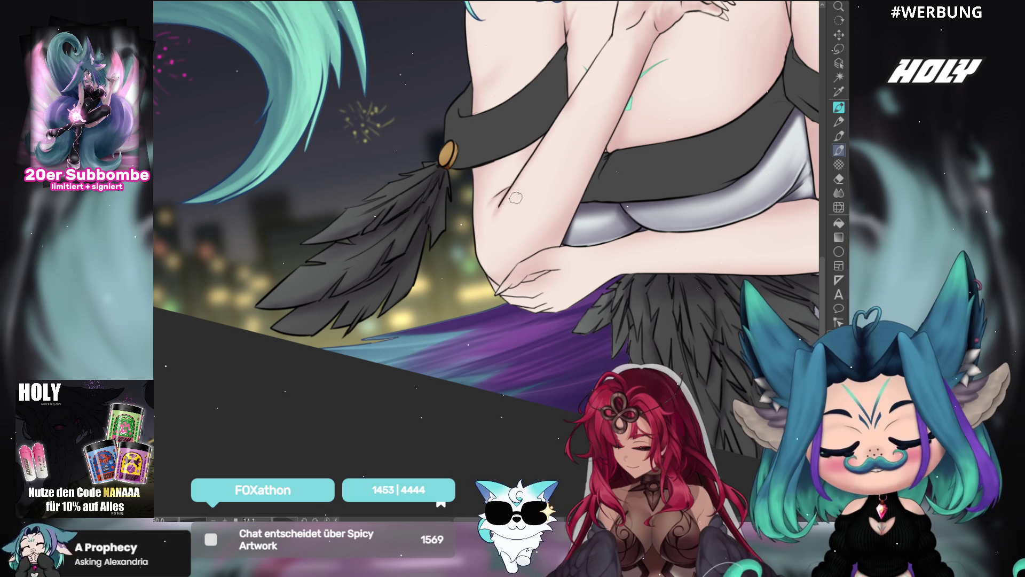
Rotate the canvas counter-clockwise to a new angle over the folded arms, then return to the airbrush
{"action": "left_click_drag", "start_coordinate": [484, 259], "coordinate": [514, 144]}
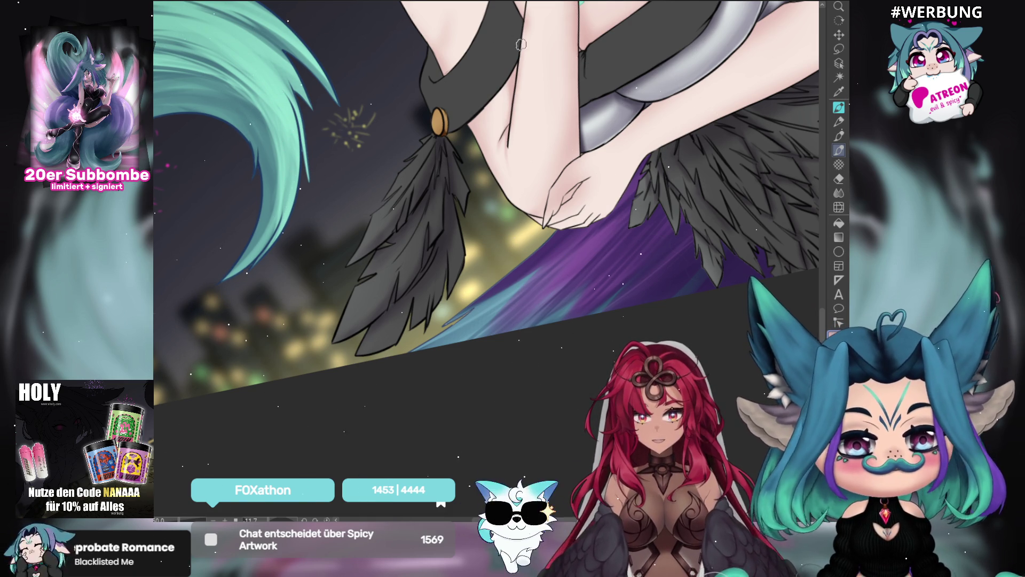
{"action": "scroll", "coordinate": [508, 119], "scroll_direction": "up", "scroll_amount": 3}
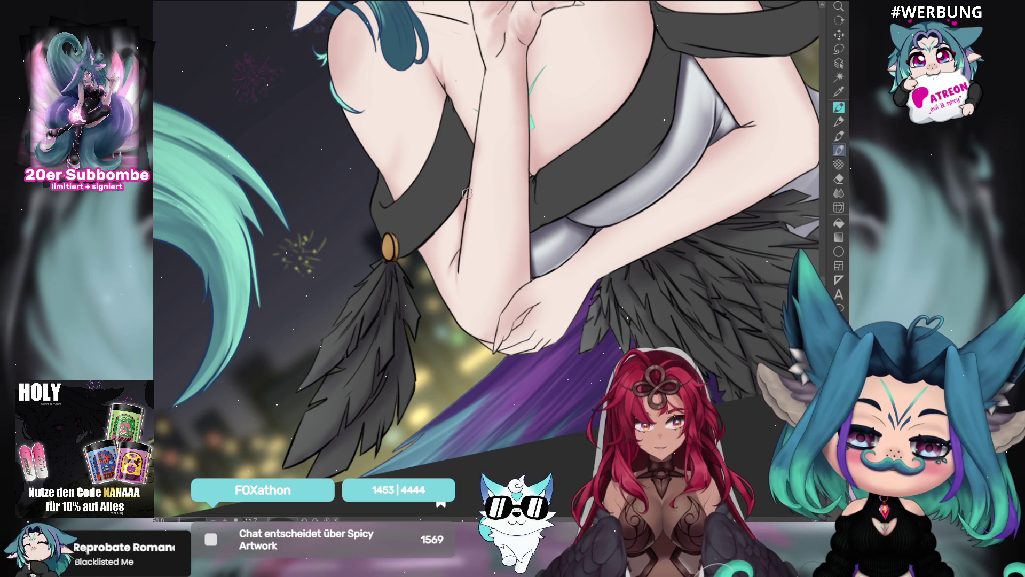
{"action": "left_click_drag", "start_coordinate": [791, 265], "coordinate": [757, 246]}
{"action": "key", "text": "b"}
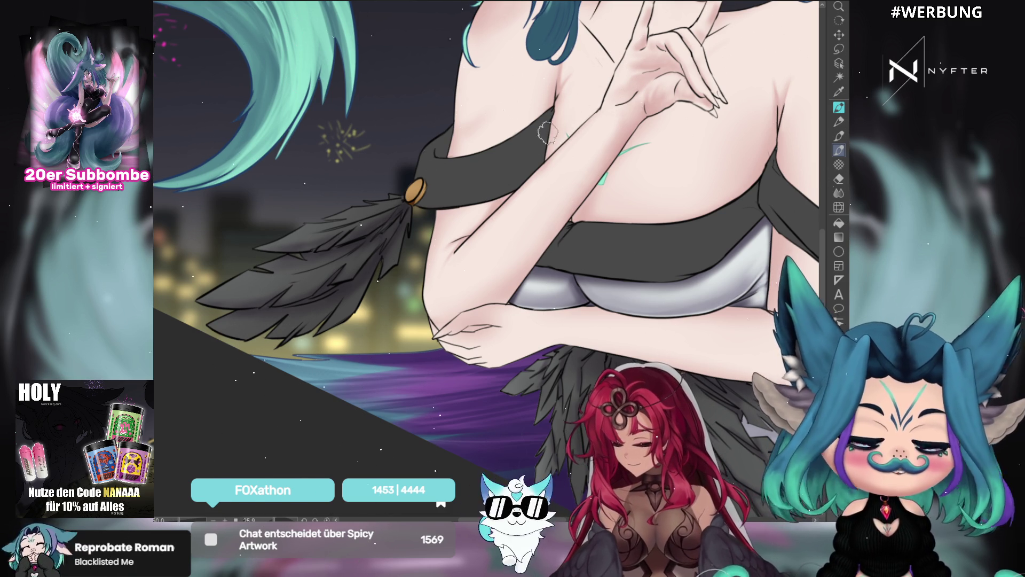
Rotate the canvas to reframe the chest, pan down over the arms, and switch to the pen
{"action": "left_click_drag", "start_coordinate": [590, 119], "coordinate": [847, 154]}
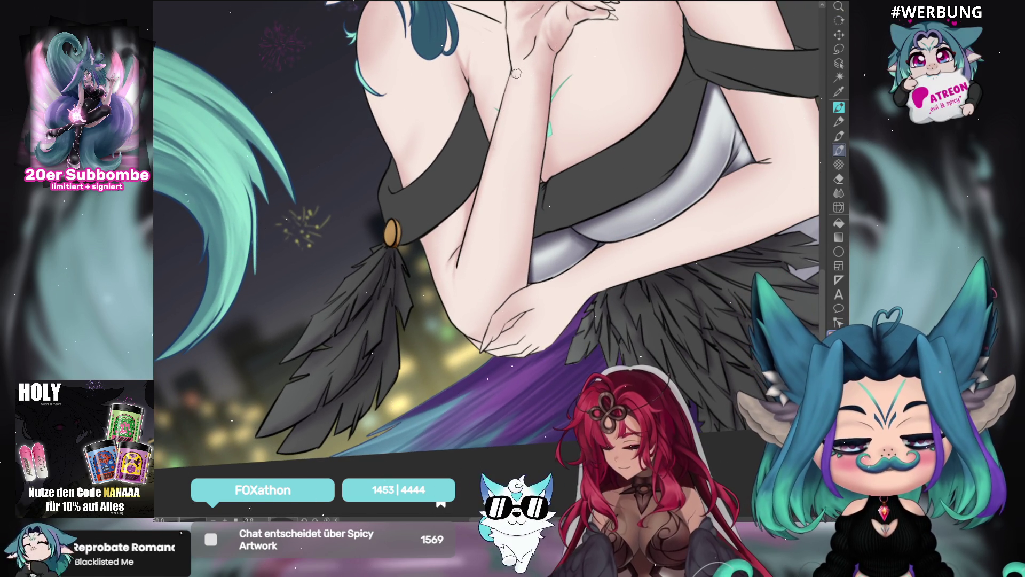
{"action": "mouse_move", "coordinate": [558, 156]}
{"action": "left_mouse_down"}
{"action": "mouse_move", "coordinate": [664, 242]}
{"action": "mouse_move", "coordinate": [564, 150]}
{"action": "mouse_move", "coordinate": [532, 173]}
{"action": "left_mouse_up"}
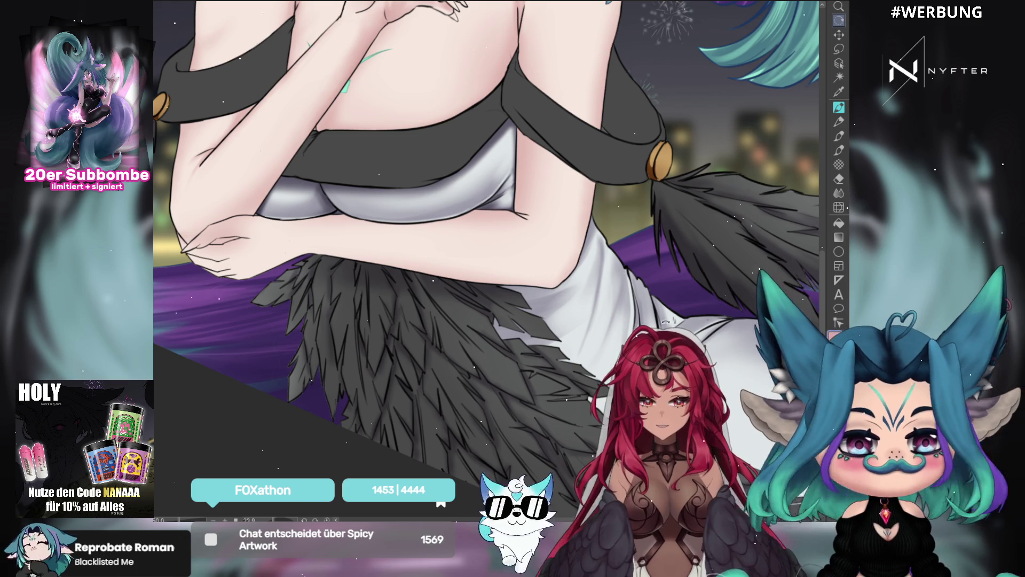
{"action": "left_click_drag", "start_coordinate": [407, 171], "coordinate": [485, 259]}
{"action": "key", "text": "p"}
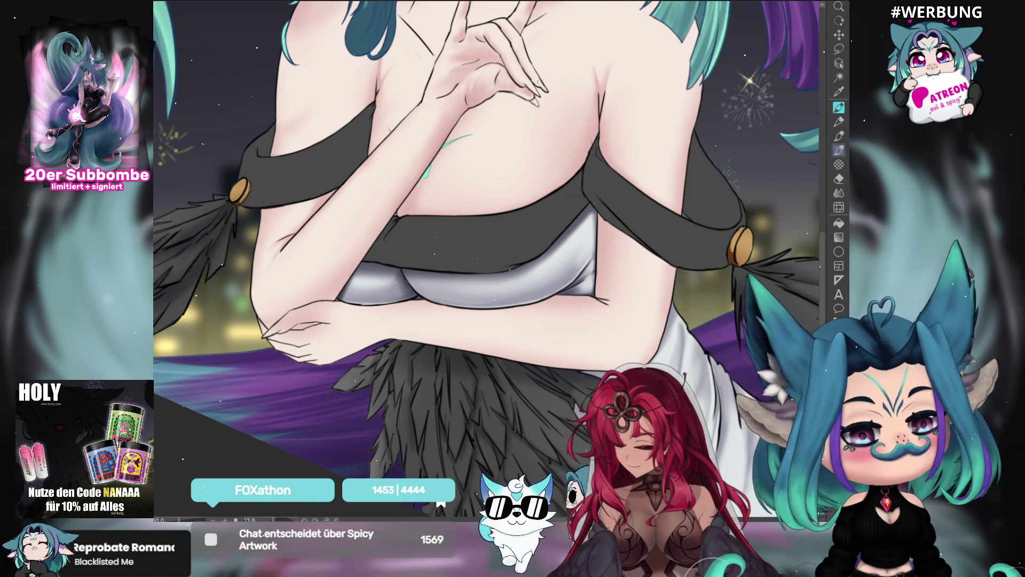
{"action": "scroll", "coordinate": [486, 257], "scroll_direction": "up", "scroll_amount": 5}
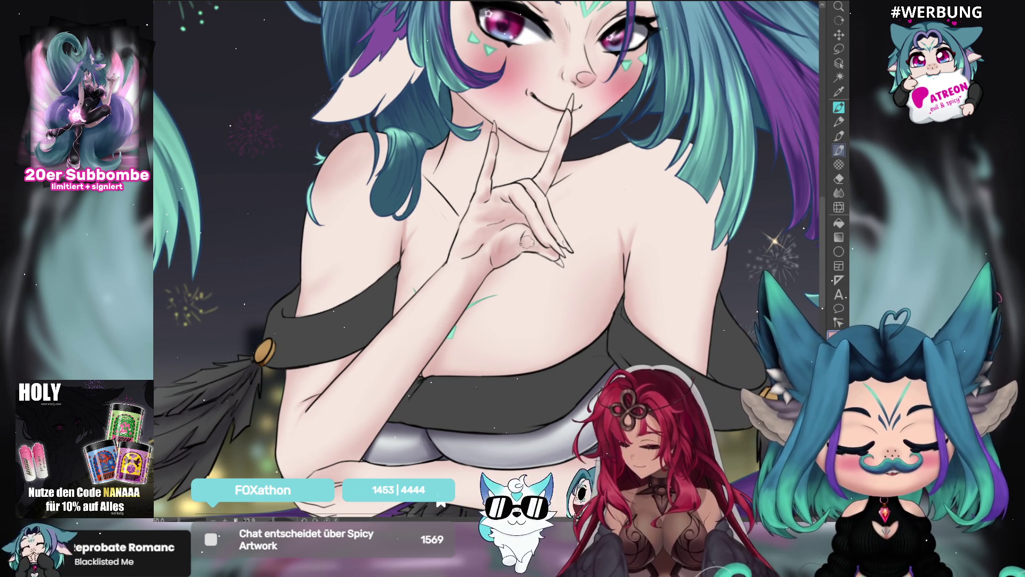
Frame the face and raised hand, then rotate the canvas about 65° clockwise
{"action": "scroll", "coordinate": [528, 241], "scroll_direction": "down", "scroll_amount": 3}
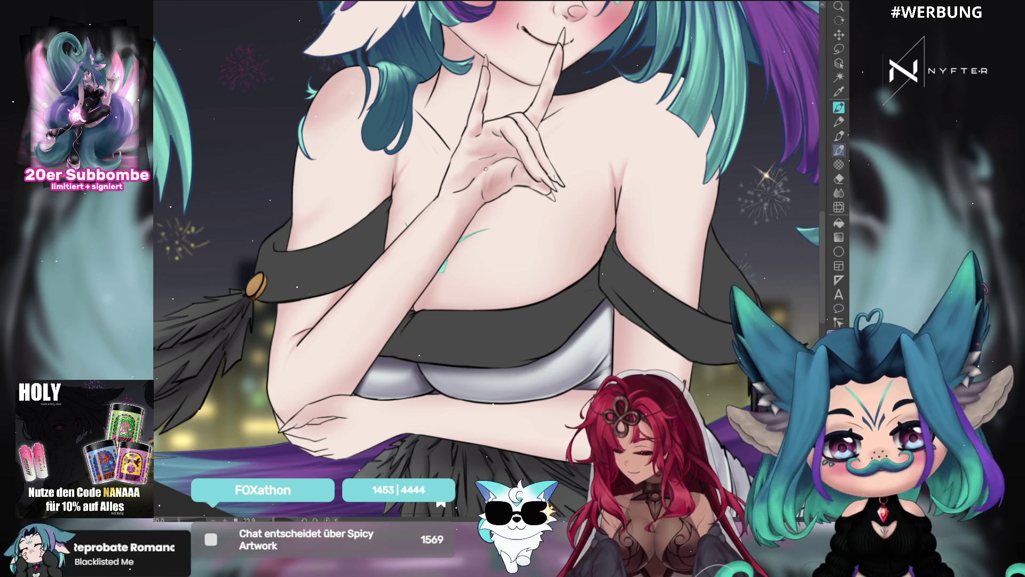
{"action": "key", "text": "r"}
{"action": "left_click_drag", "start_coordinate": [506, 158], "coordinate": [566, 224]}
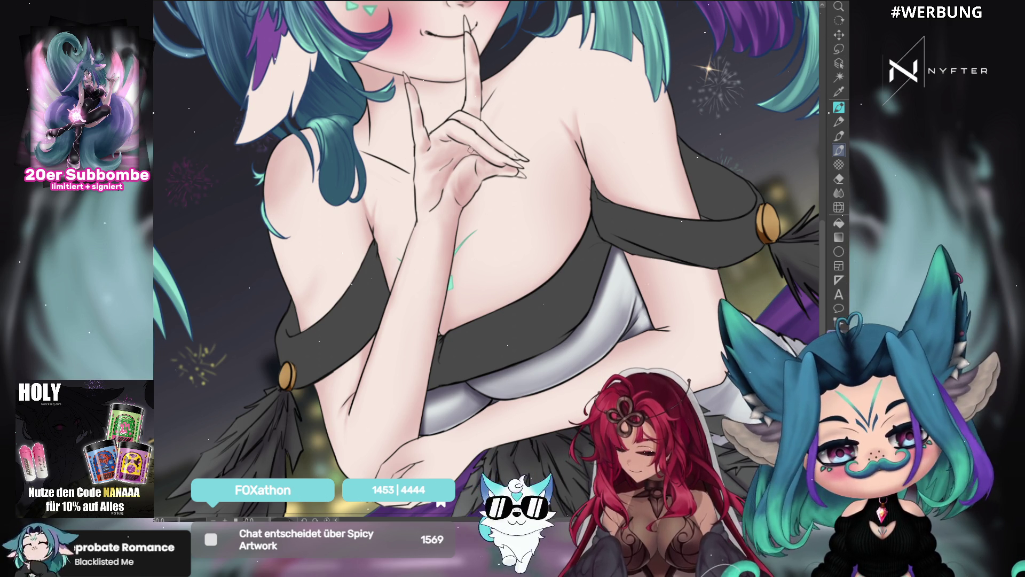
{"action": "left_click_drag", "start_coordinate": [441, 142], "coordinate": [556, 126]}
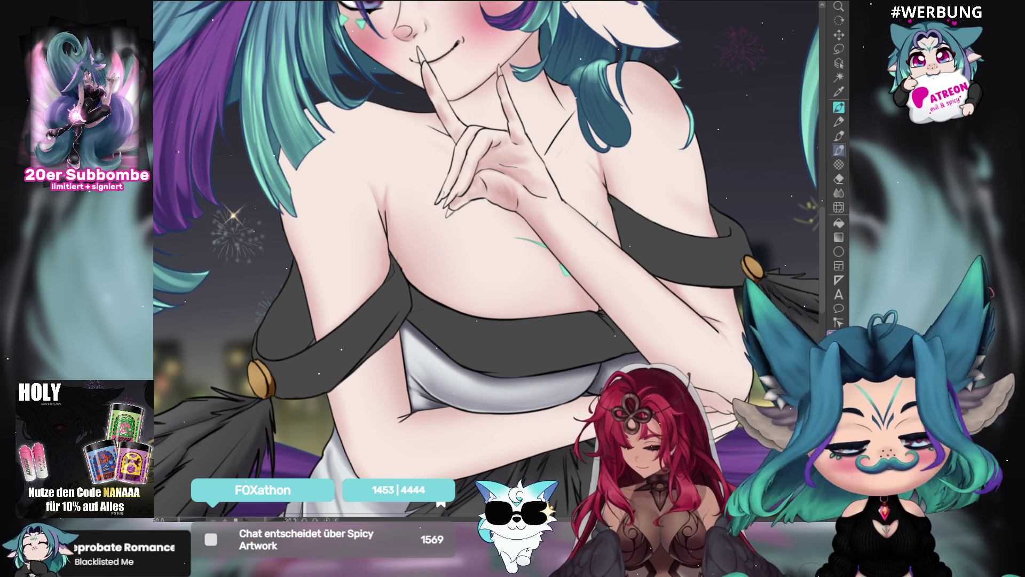
{"action": "left_click_drag", "start_coordinate": [481, 161], "coordinate": [184, 219]}
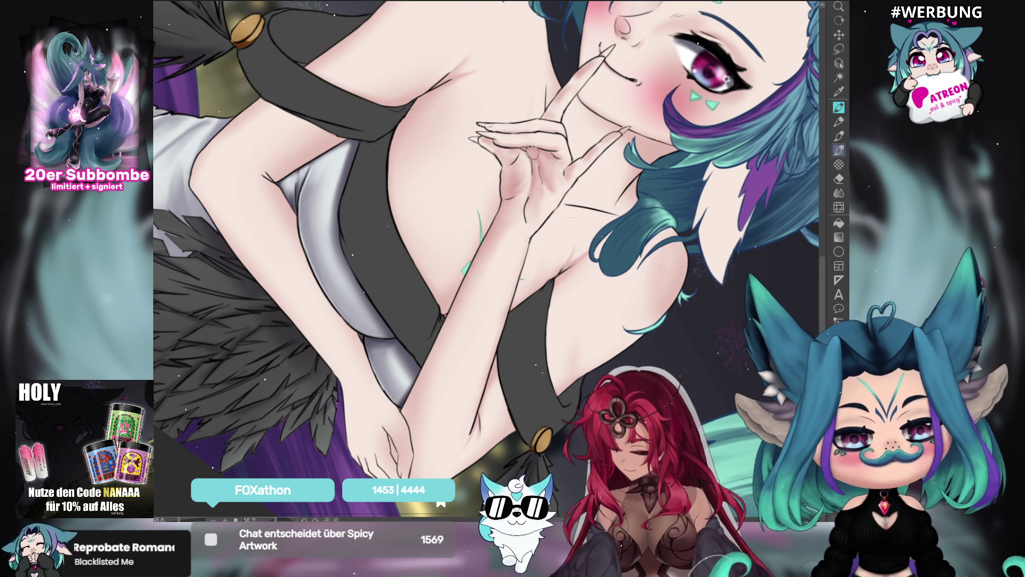
Reset the canvas rotation, select the brush, and pan and zoom out to show the full figure
{"action": "key", "text": "ctrl+at"}
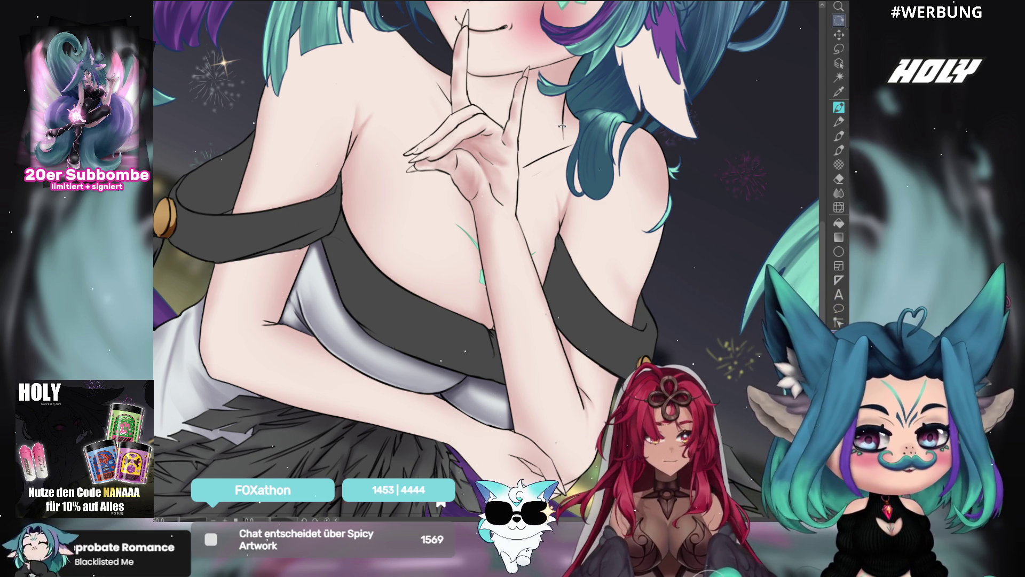
{"action": "left_click", "coordinate": [839, 150]}
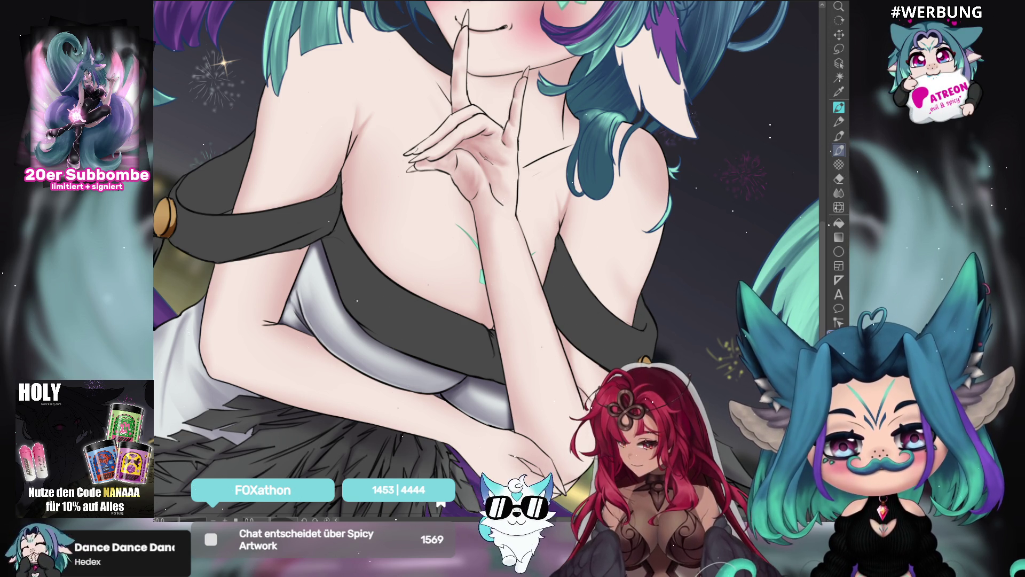
{"action": "scroll", "coordinate": [529, 119], "scroll_direction": "down", "scroll_amount": 2}
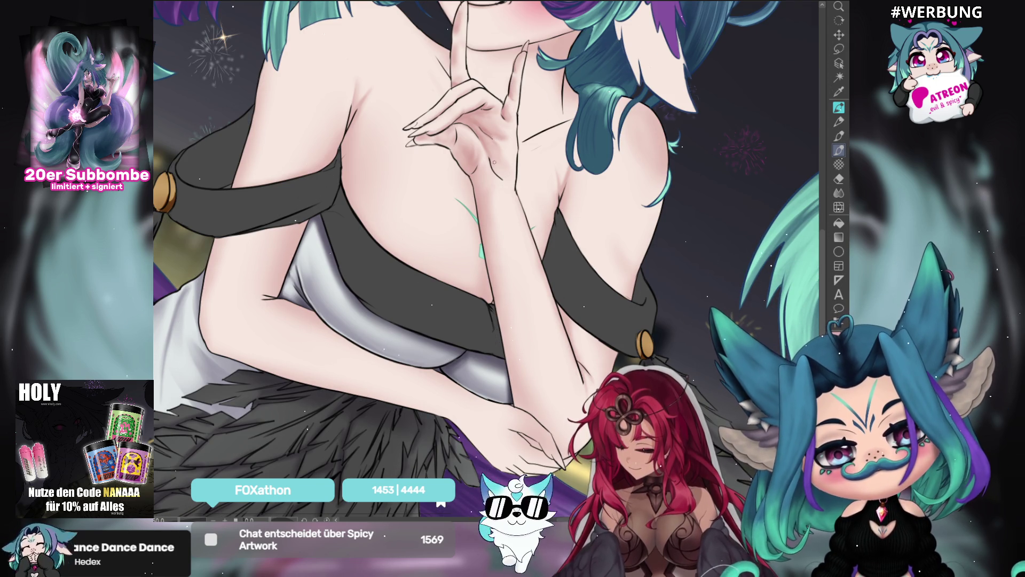
{"action": "left_click_drag", "start_coordinate": [595, 115], "coordinate": [486, 259]}
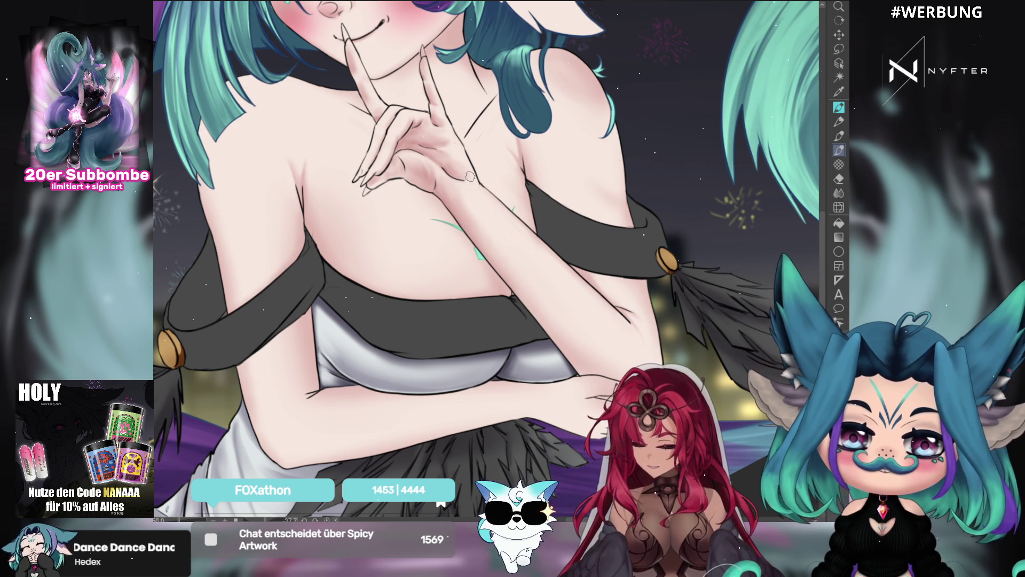
{"action": "left_click_drag", "start_coordinate": [484, 105], "coordinate": [585, 171]}
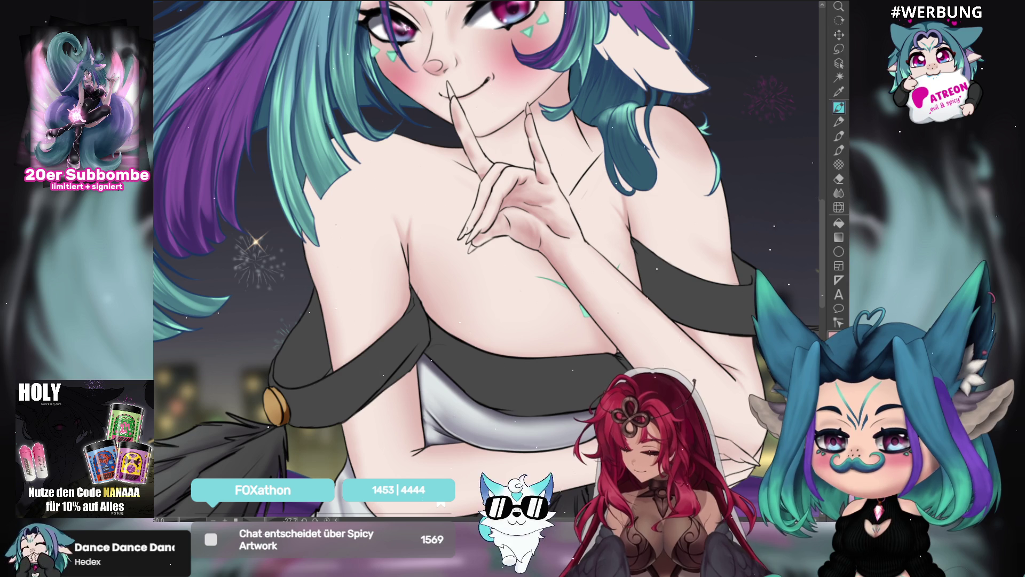
{"action": "left_click_drag", "start_coordinate": [480, 267], "coordinate": [450, 270]}
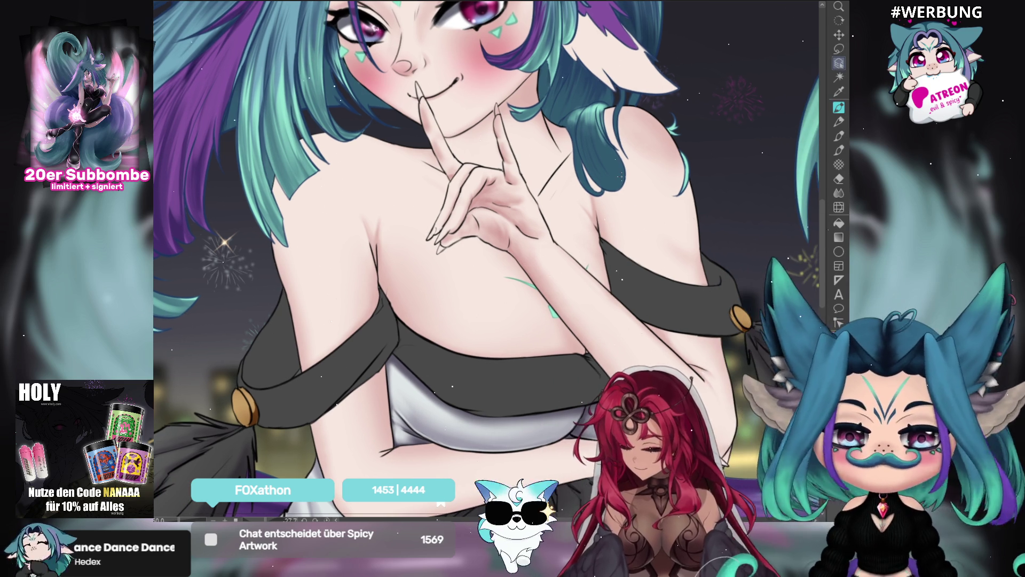
{"action": "scroll", "coordinate": [571, 178], "scroll_direction": "down", "scroll_amount": 5}
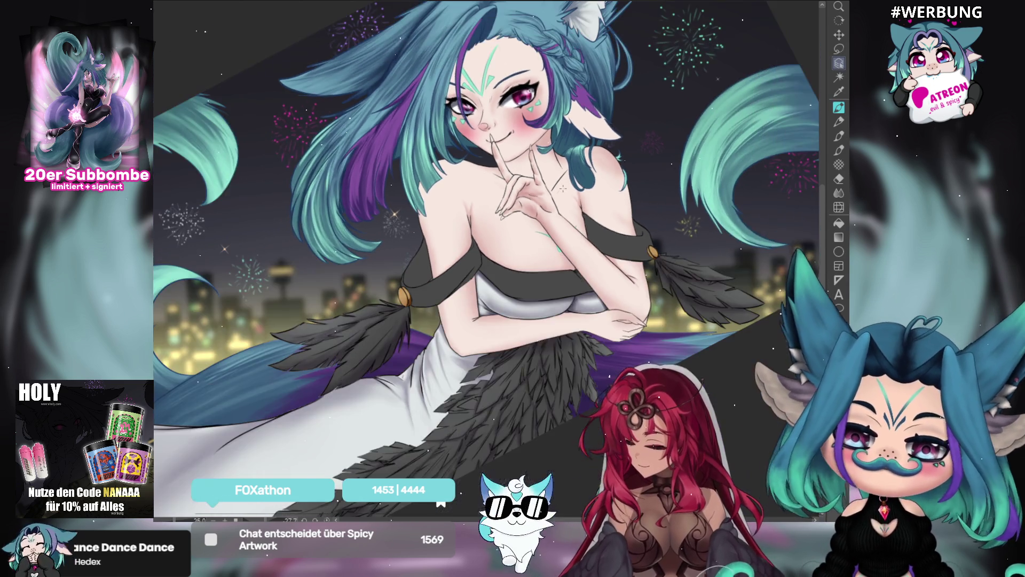
Drag the brush size much larger and zoom to centre the bust and folded arms
{"action": "scroll", "coordinate": [564, 189], "scroll_direction": "up", "scroll_amount": 6}
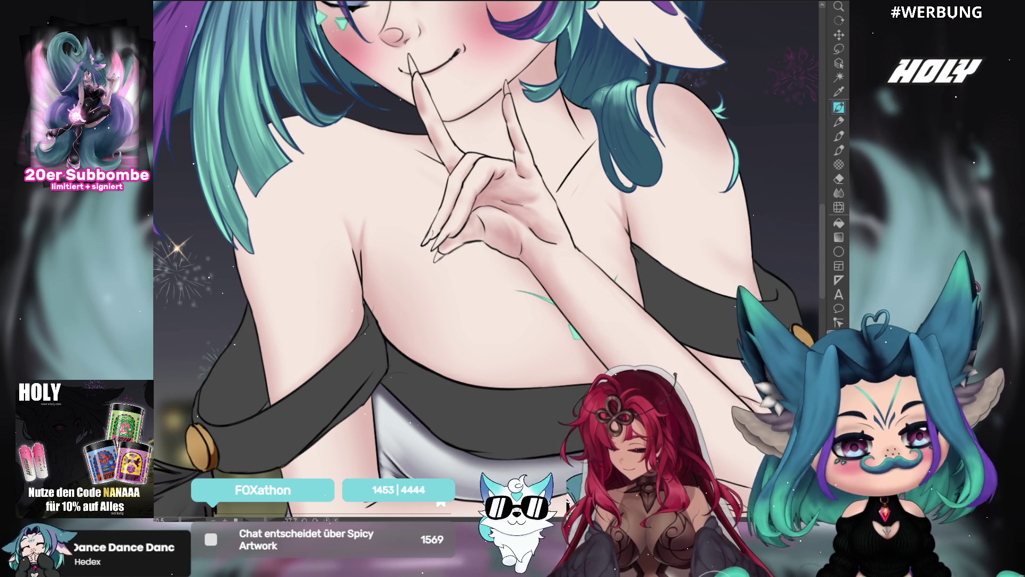
{"action": "left_click_drag", "start_coordinate": [484, 260], "coordinate": [558, 259]}
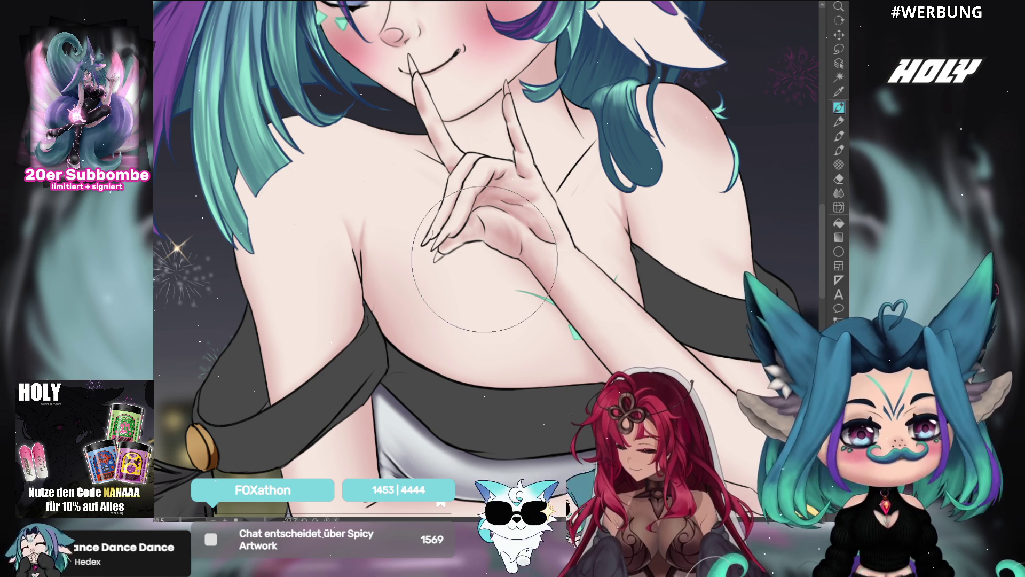
{"action": "scroll", "coordinate": [484, 260], "scroll_direction": "down", "scroll_amount": 6}
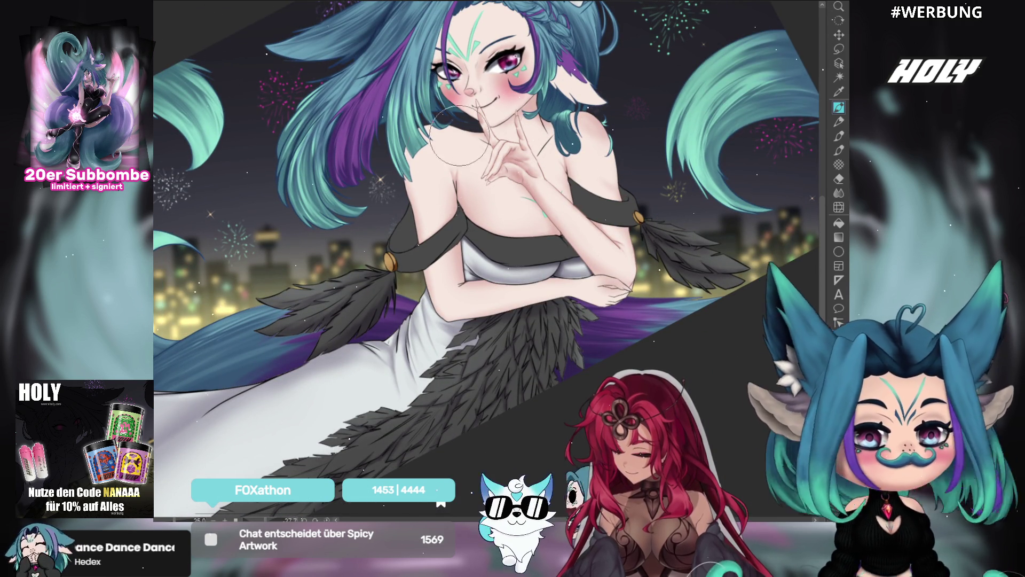
{"action": "scroll", "coordinate": [572, 230], "scroll_direction": "up", "scroll_amount": 5}
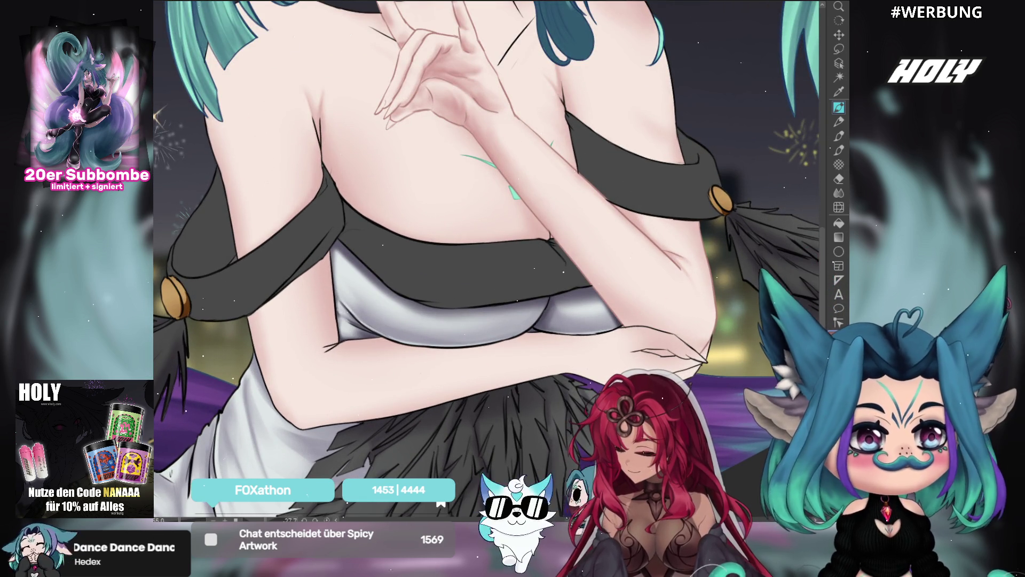
{"action": "scroll", "coordinate": [488, 188], "scroll_direction": "down", "scroll_amount": 3}
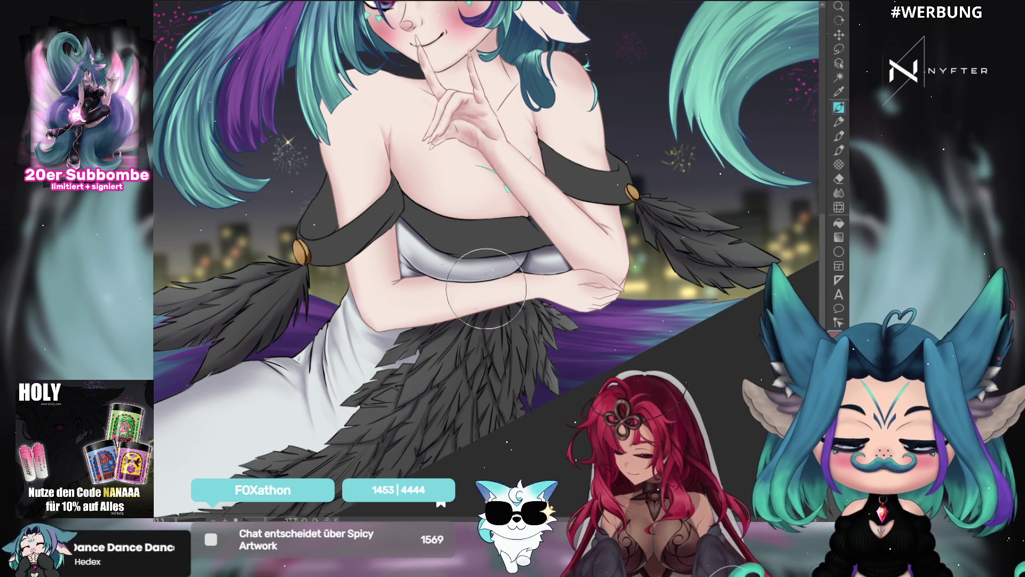
{"action": "scroll", "coordinate": [486, 289], "scroll_direction": "down", "scroll_amount": 1}
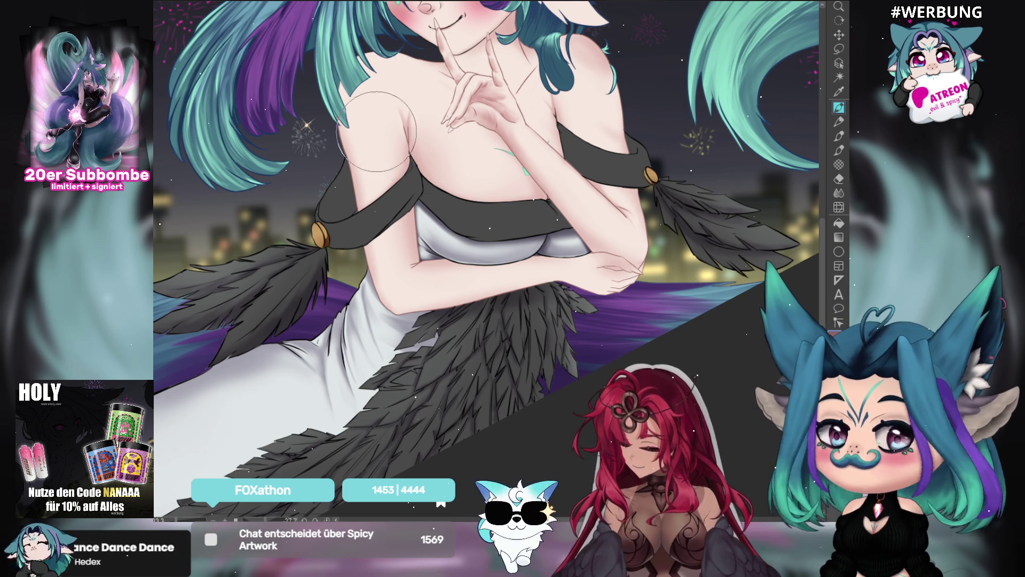
{"action": "scroll", "coordinate": [500, 88], "scroll_direction": "down", "scroll_amount": 1}
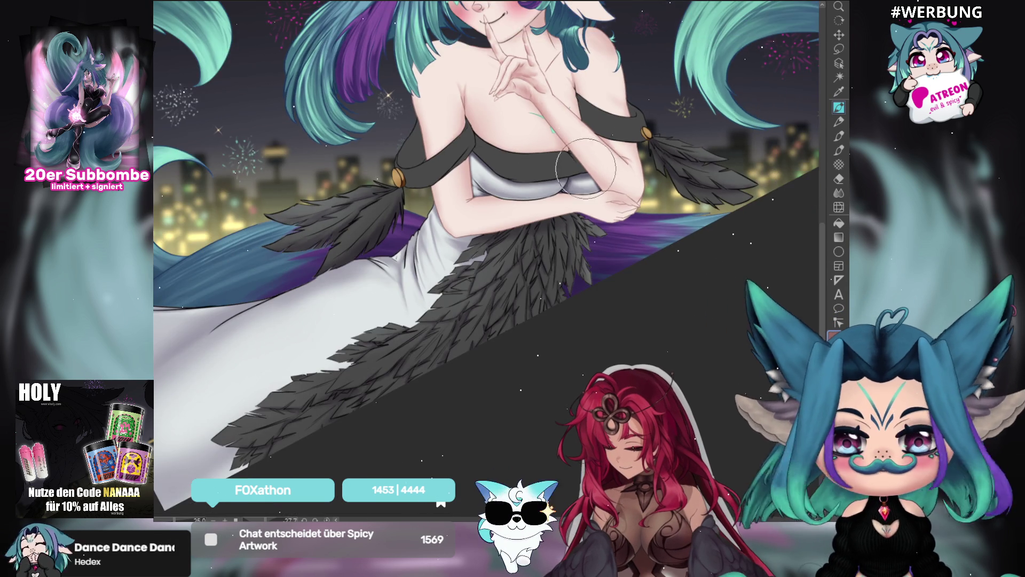
{"action": "left_click_drag", "start_coordinate": [502, 88], "coordinate": [548, 72]}
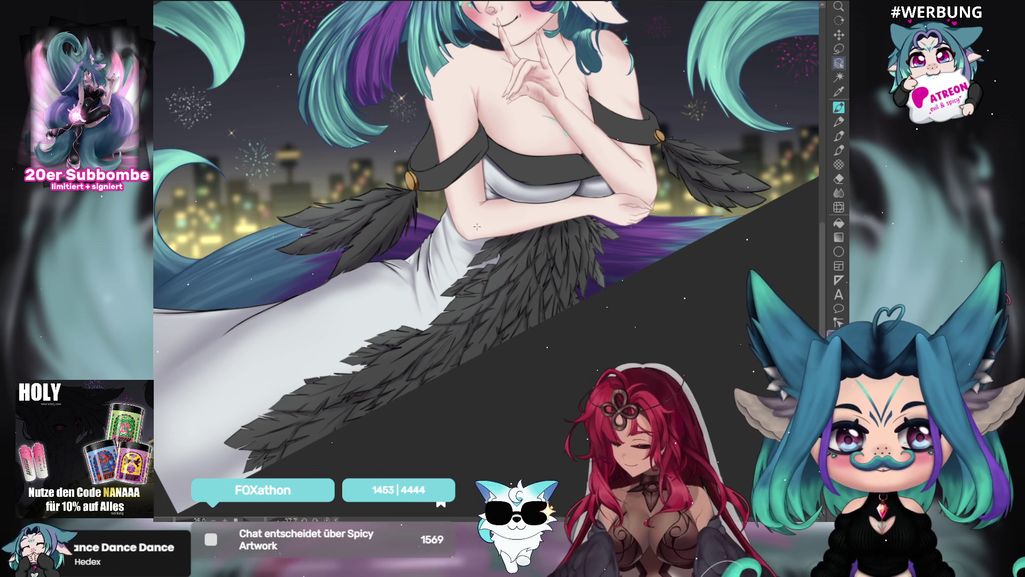
{"action": "scroll", "coordinate": [476, 226], "scroll_direction": "up", "scroll_amount": 2}
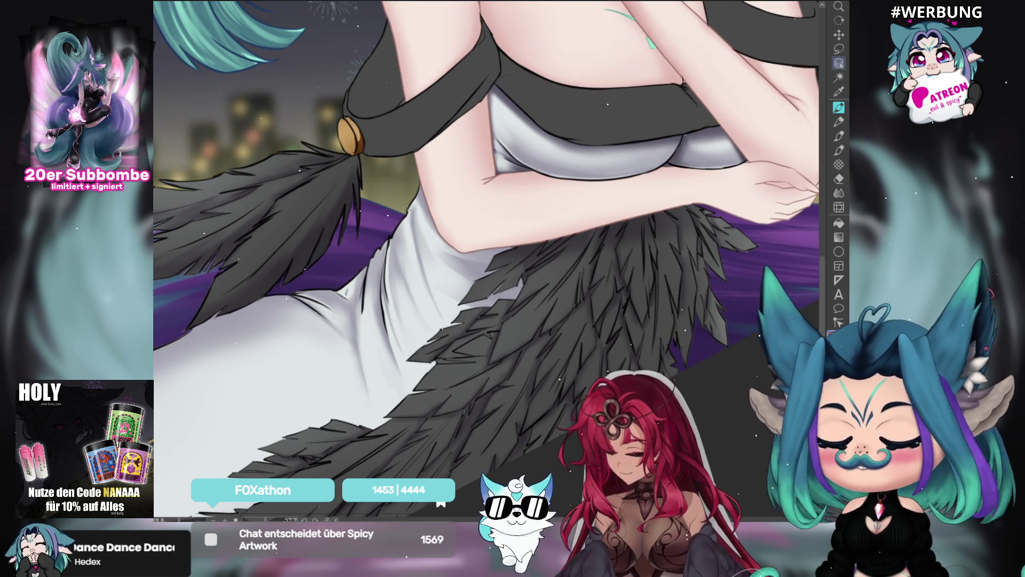
{"action": "scroll", "coordinate": [500, 244], "scroll_direction": "down", "scroll_amount": 2}
{"action": "left_click_drag", "start_coordinate": [500, 244], "coordinate": [572, 206]}
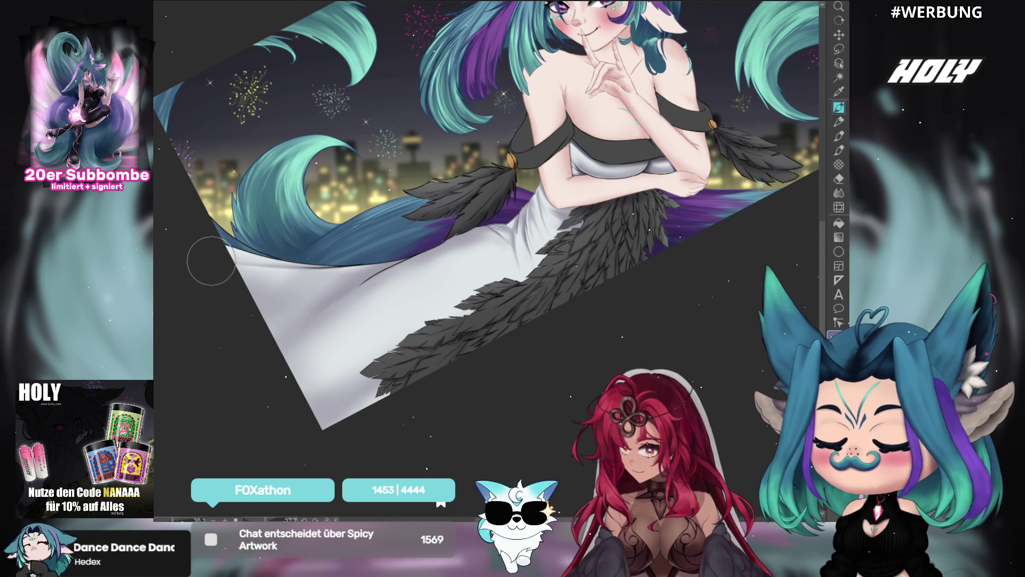
{"action": "key", "text": "ctrl+z"}
{"action": "key", "text": "ctrl+y"}
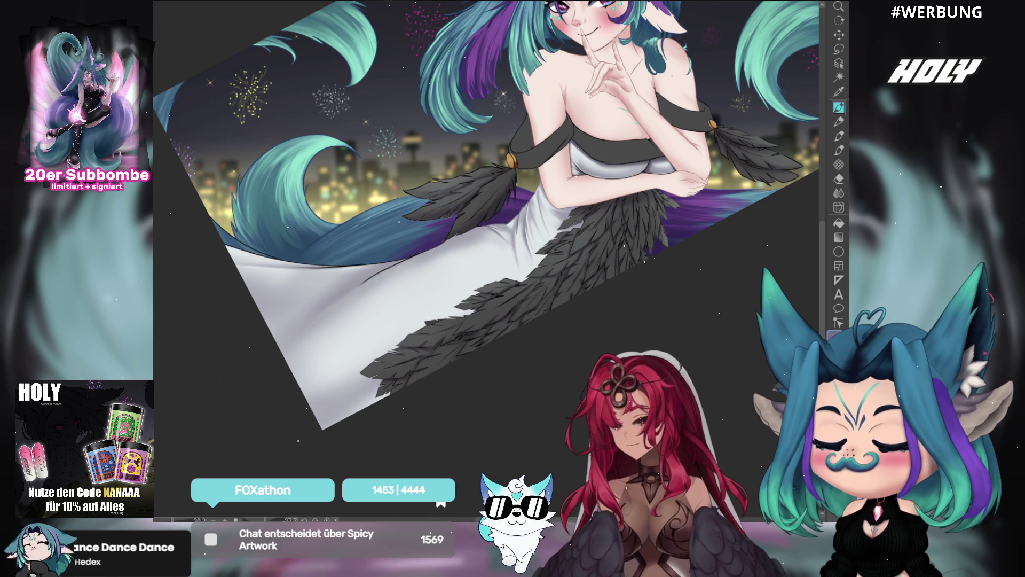
{"action": "scroll", "coordinate": [238, 270], "scroll_direction": "up", "scroll_amount": 2}
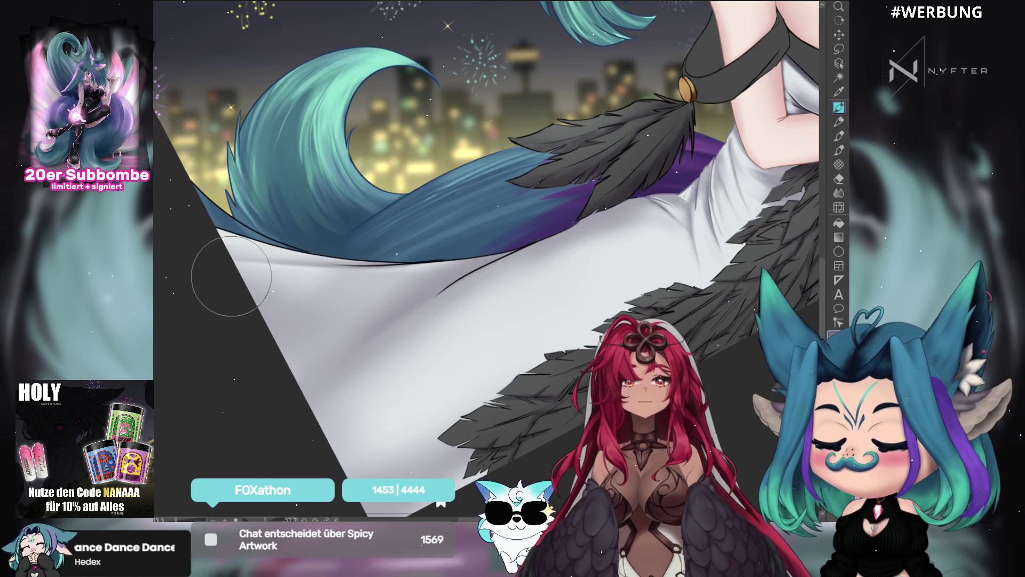
{"action": "mouse_move", "coordinate": [213, 261]}
{"action": "left_mouse_down"}
{"action": "mouse_move", "coordinate": [363, 321]}
{"action": "mouse_move", "coordinate": [503, 426]}
{"action": "mouse_move", "coordinate": [494, 353]}
{"action": "left_mouse_up"}
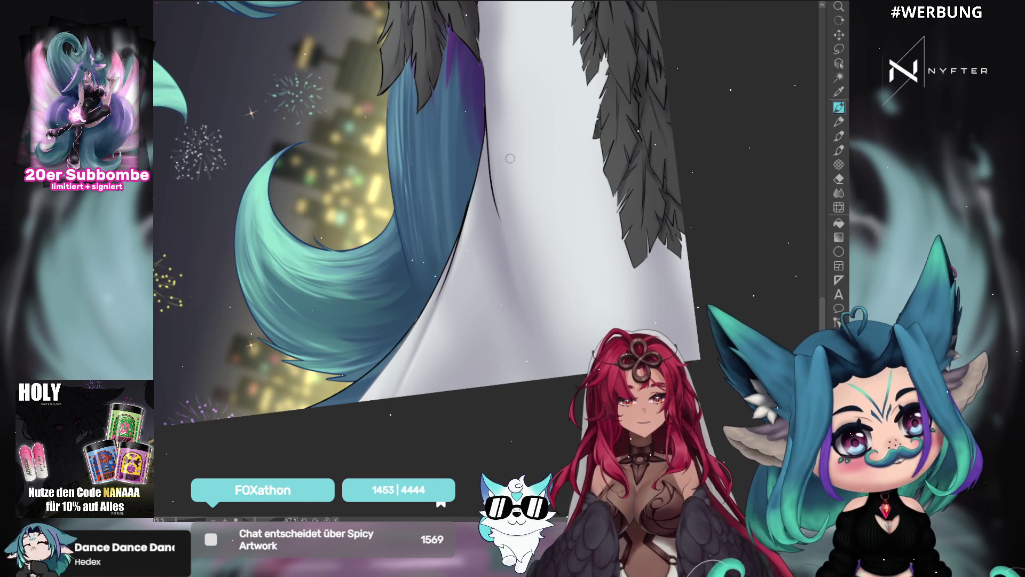
{"action": "mouse_move", "coordinate": [419, 323]}
{"action": "left_mouse_down"}
{"action": "mouse_move", "coordinate": [383, 380]}
{"action": "mouse_move", "coordinate": [437, 267]}
{"action": "left_mouse_up"}
{"action": "scroll", "coordinate": [449, 230], "scroll_direction": "up", "scroll_amount": 4}
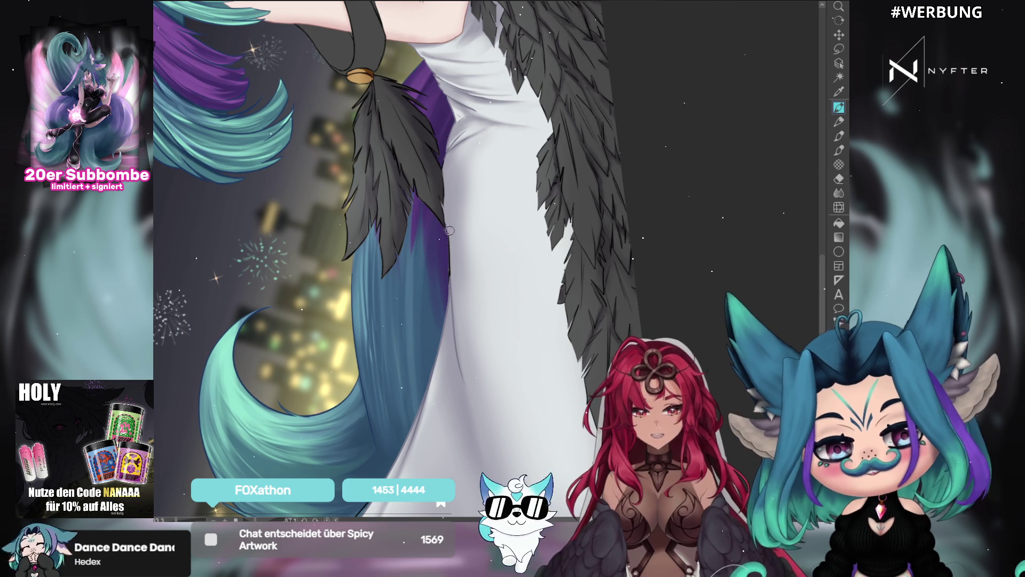
{"action": "left_click_drag", "start_coordinate": [450, 231], "coordinate": [450, 283]}
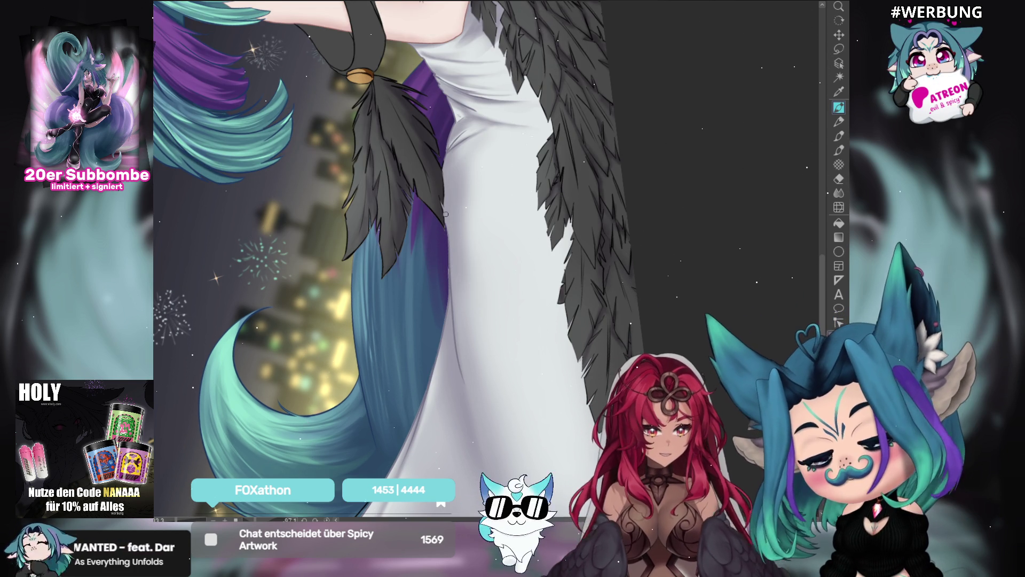
{"action": "scroll", "coordinate": [444, 224], "scroll_direction": "up", "scroll_amount": 4}
{"action": "scroll", "coordinate": [494, 203], "scroll_direction": "up", "scroll_amount": 7}
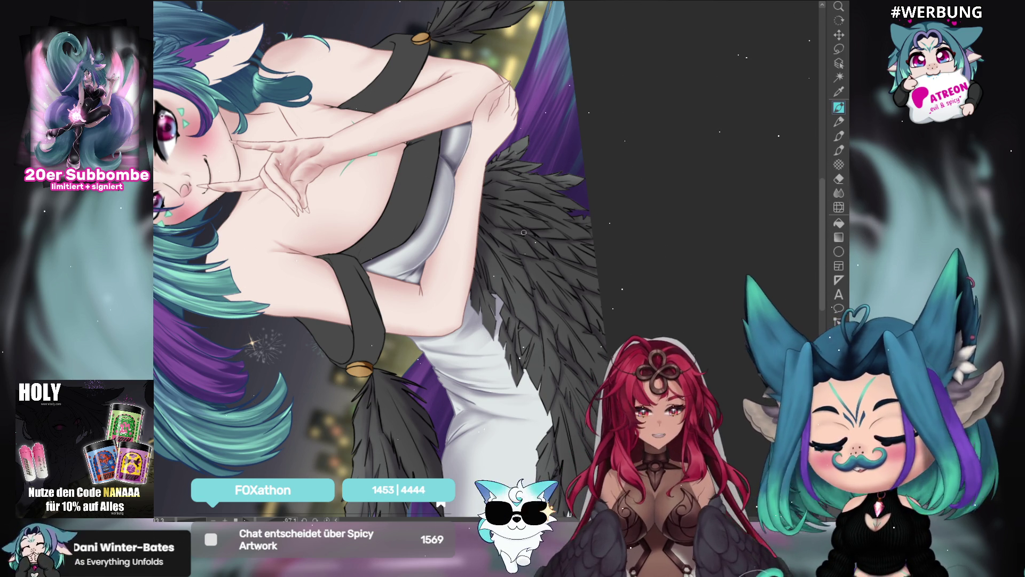
{"action": "left_click_drag", "start_coordinate": [517, 211], "coordinate": [544, 48]}
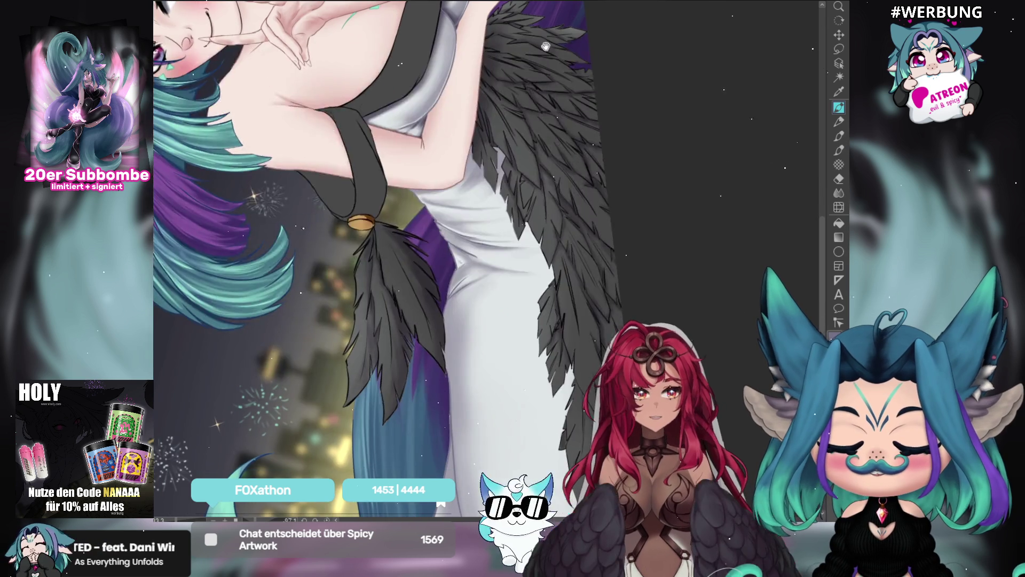
{"action": "mouse_move", "coordinate": [551, 352]}
{"action": "left_mouse_down"}
{"action": "mouse_move", "coordinate": [533, 194]}
{"action": "mouse_move", "coordinate": [614, 32]}
{"action": "left_mouse_up"}
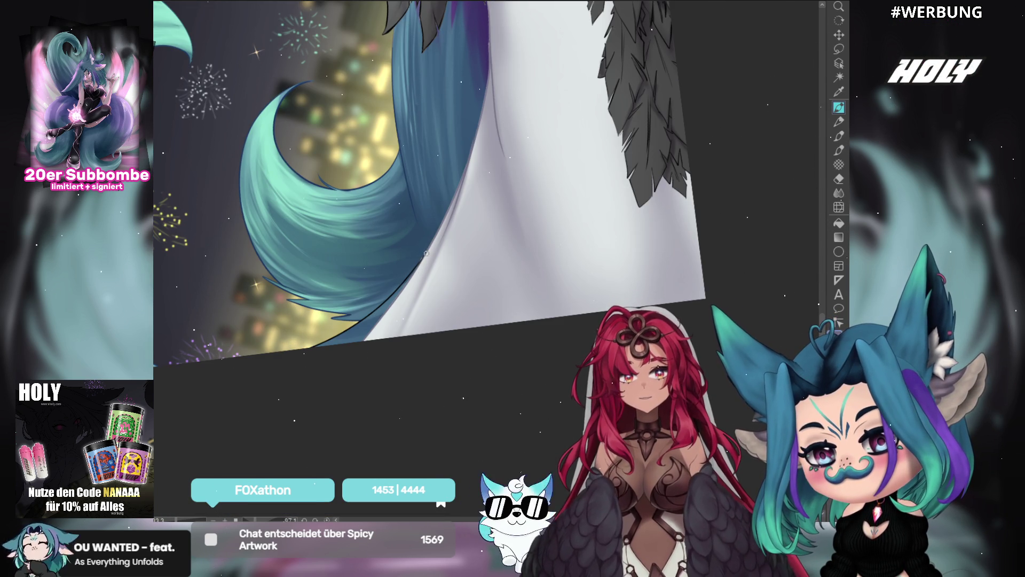
{"action": "left_click_drag", "start_coordinate": [416, 273], "coordinate": [596, 262]}
{"action": "mouse_move", "coordinate": [636, 161]}
{"action": "left_mouse_down"}
{"action": "mouse_move", "coordinate": [646, 103]}
{"action": "mouse_move", "coordinate": [580, 147]}
{"action": "left_mouse_up"}
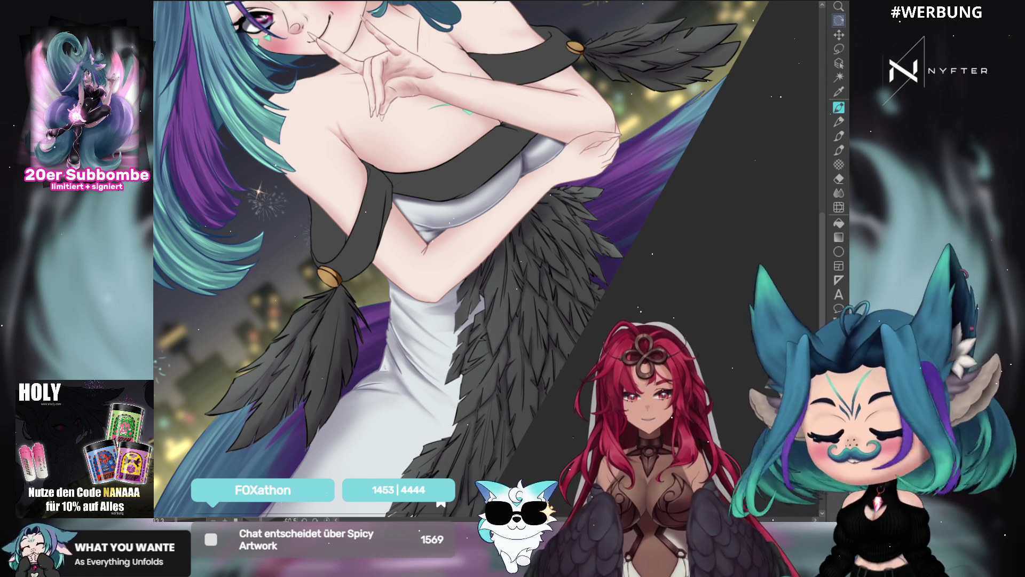
{"action": "left_click", "coordinate": [571, 236]}
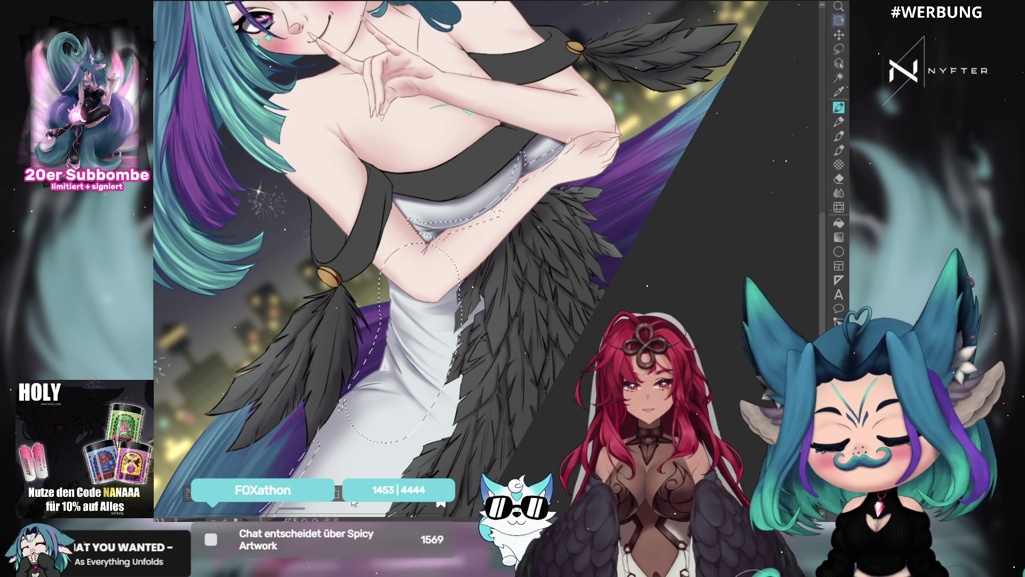
{"action": "left_click", "coordinate": [839, 49]}
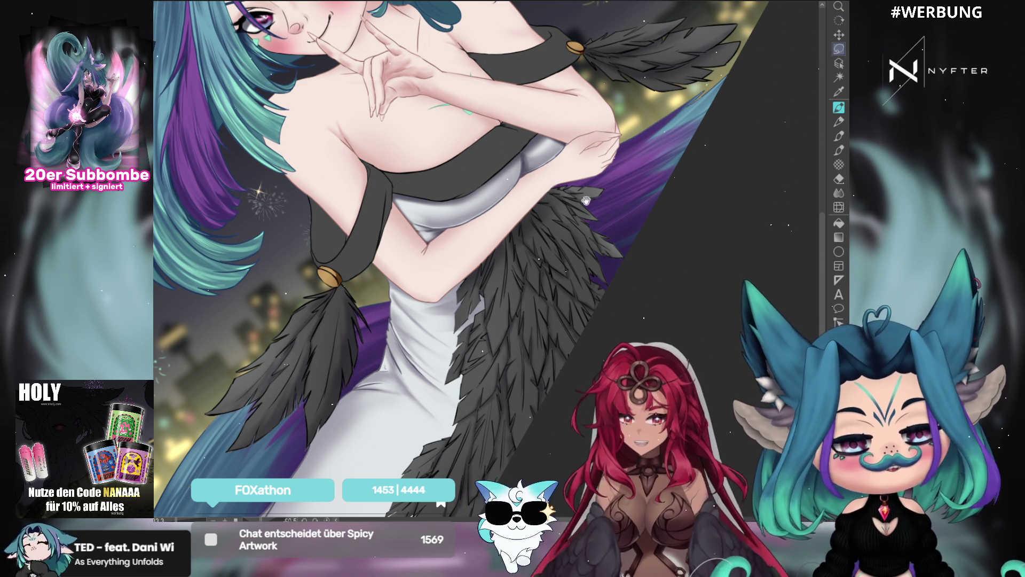
{"action": "key", "text": "ctrl+d"}
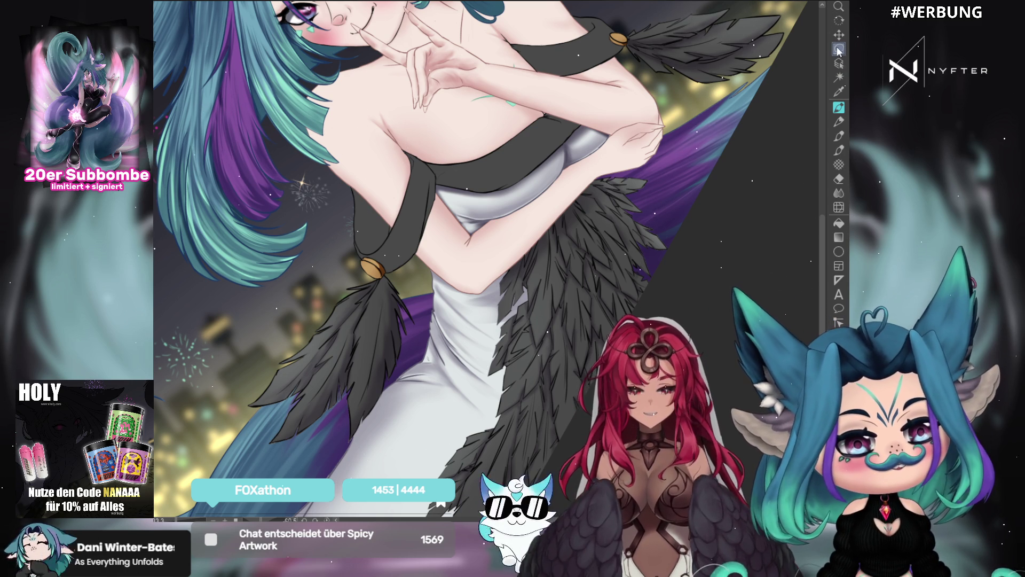
{"action": "mouse_move", "coordinate": [590, 118]}
{"action": "left_mouse_down"}
{"action": "mouse_move", "coordinate": [499, 195]}
{"action": "mouse_move", "coordinate": [416, 171]}
{"action": "mouse_move", "coordinate": [551, 102]}
{"action": "mouse_move", "coordinate": [587, 115]}
{"action": "left_mouse_up"}
{"action": "left_click", "coordinate": [551, 261]}
{"action": "scroll", "coordinate": [551, 261], "scroll_direction": "down", "scroll_amount": 5}
{"action": "mouse_move", "coordinate": [491, 26]}
{"action": "left_mouse_down"}
{"action": "mouse_move", "coordinate": [549, 68]}
{"action": "mouse_move", "coordinate": [455, 106]}
{"action": "mouse_move", "coordinate": [503, 132]}
{"action": "left_mouse_up"}
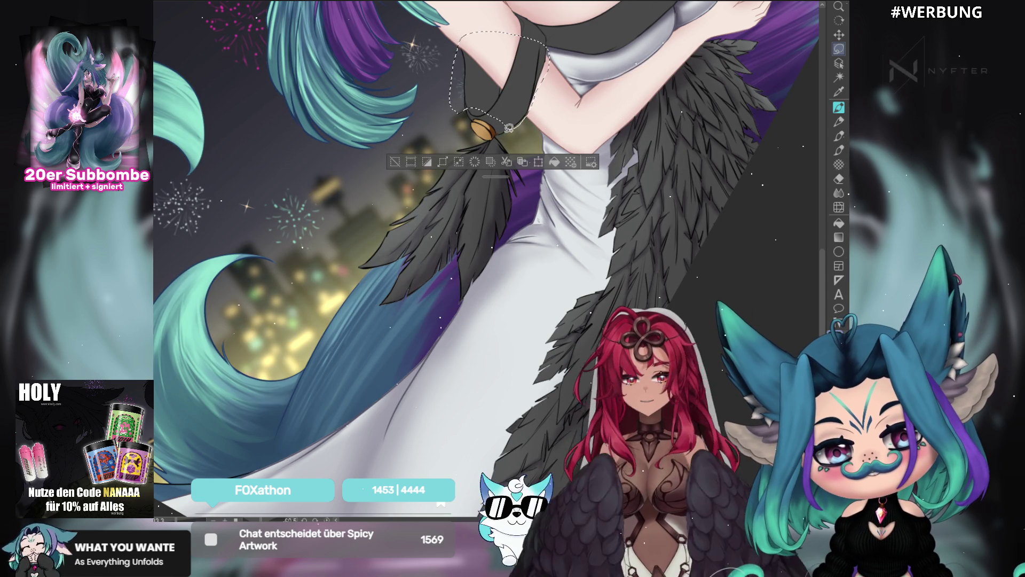
{"action": "mouse_move", "coordinate": [494, 116]}
{"action": "left_mouse_down"}
{"action": "mouse_move", "coordinate": [500, 136]}
{"action": "mouse_move", "coordinate": [524, 126]}
{"action": "mouse_move", "coordinate": [513, 115]}
{"action": "left_mouse_up"}
{"action": "scroll", "coordinate": [575, 97], "scroll_direction": "up", "scroll_amount": 5}
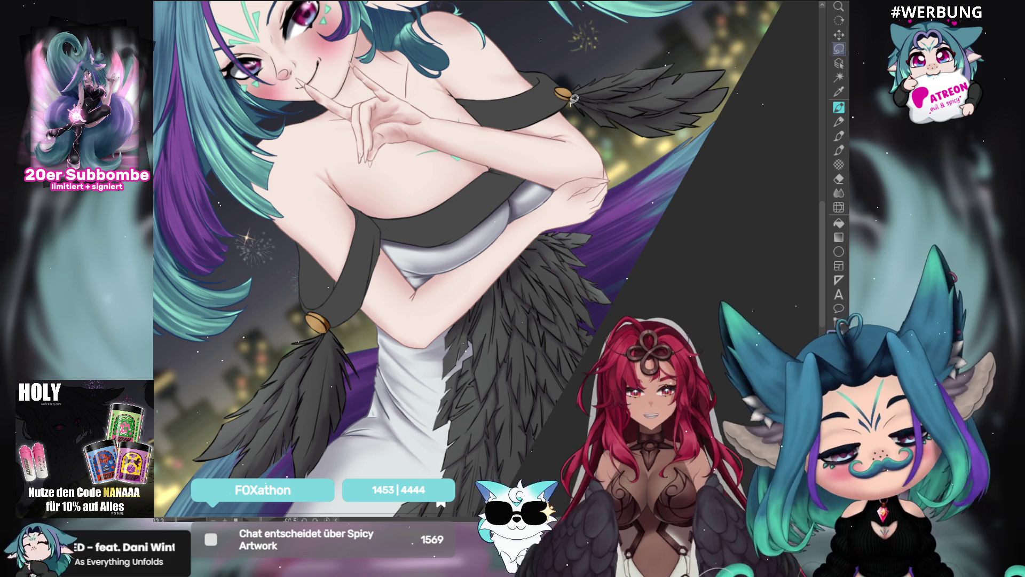
{"action": "mouse_move", "coordinate": [574, 97]}
{"action": "left_mouse_down"}
{"action": "mouse_move", "coordinate": [555, 81]}
{"action": "mouse_move", "coordinate": [569, 81]}
{"action": "mouse_move", "coordinate": [554, 89]}
{"action": "mouse_move", "coordinate": [550, 123]}
{"action": "mouse_move", "coordinate": [454, 91]}
{"action": "left_mouse_up"}
{"action": "key", "text": "ctrl+d"}
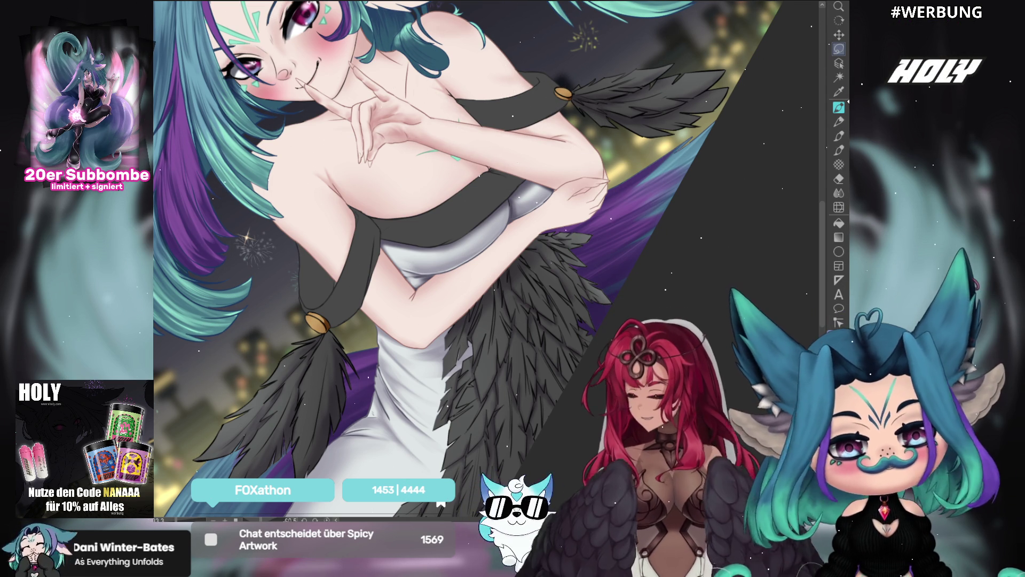
{"action": "left_click", "coordinate": [839, 63]}
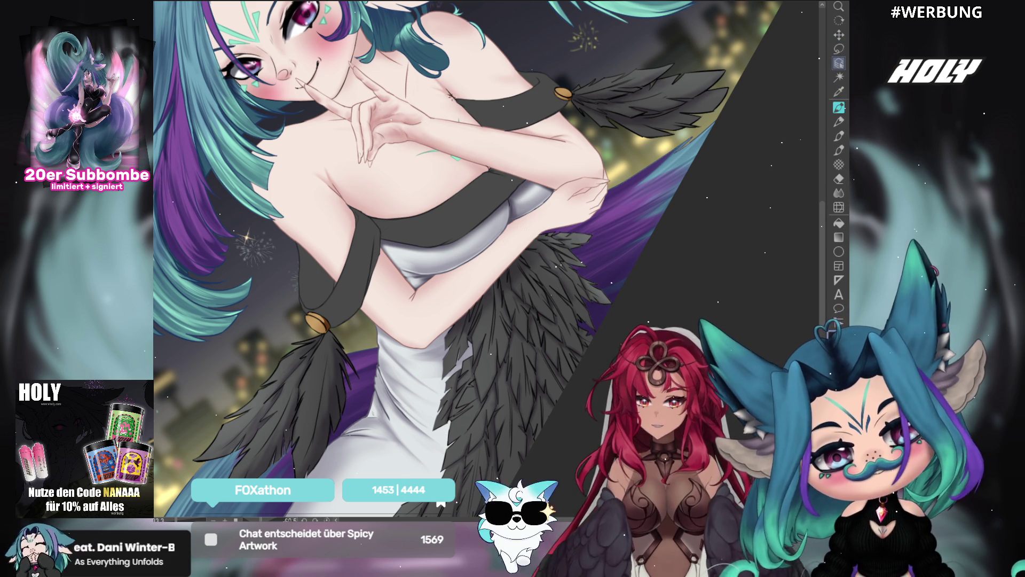
{"action": "left_click_drag", "start_coordinate": [556, 224], "coordinate": [603, 175]}
{"action": "key", "text": "ctrl+z"}
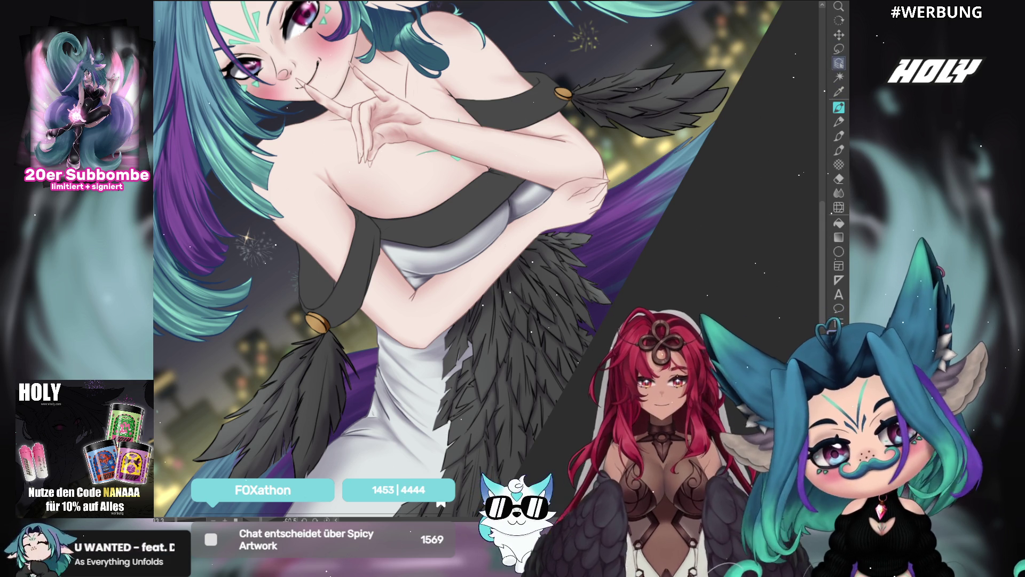
{"action": "key", "text": "p"}
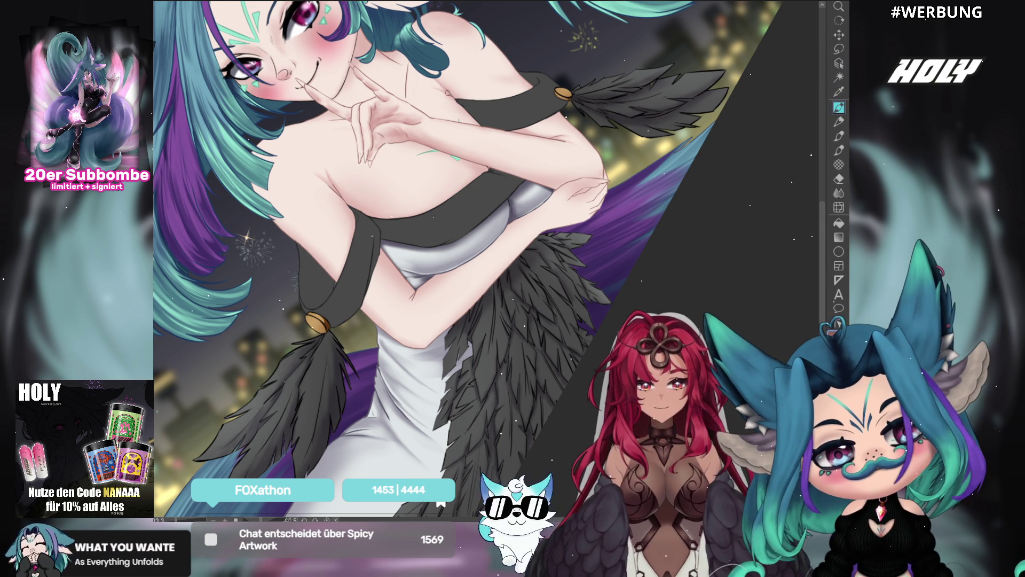
{"action": "mouse_move", "coordinate": [603, 492]}
{"action": "left_mouse_down"}
{"action": "mouse_move", "coordinate": [749, 272]}
{"action": "mouse_move", "coordinate": [535, 222]}
{"action": "mouse_move", "coordinate": [609, 248]}
{"action": "left_mouse_up"}
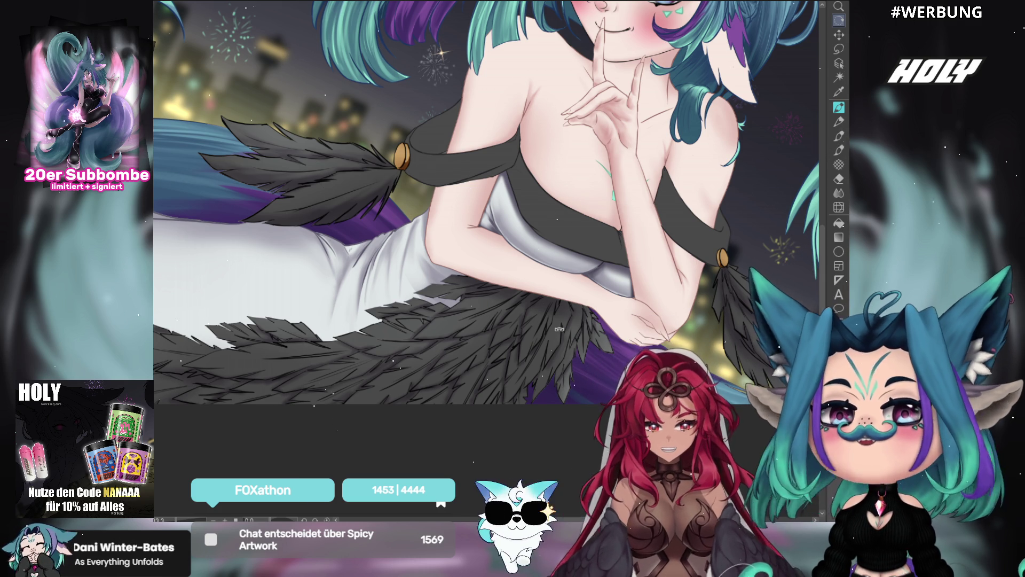
{"action": "left_click_drag", "start_coordinate": [481, 203], "coordinate": [535, 200]}
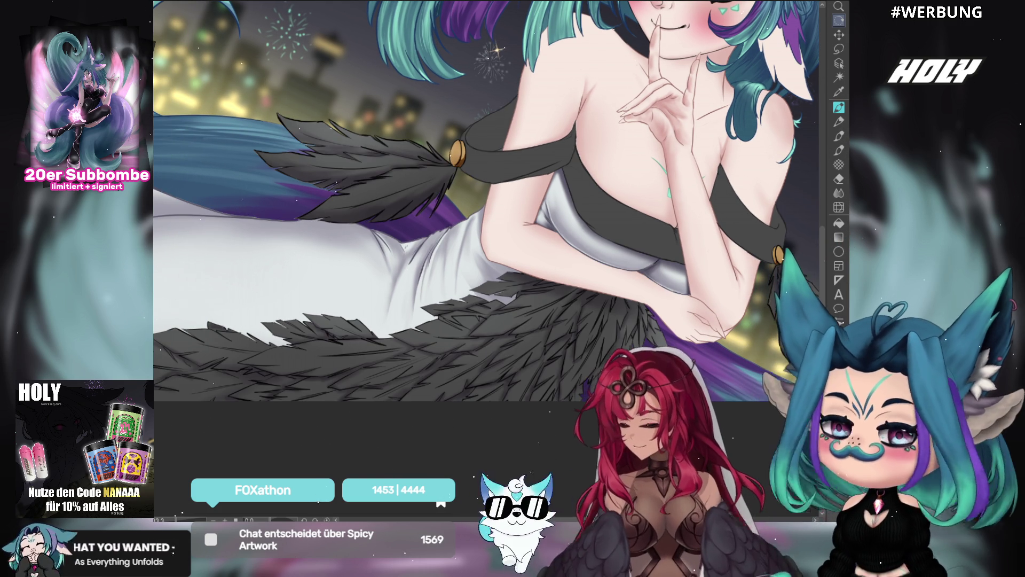
{"action": "left_click_drag", "start_coordinate": [462, 363], "coordinate": [512, 274]}
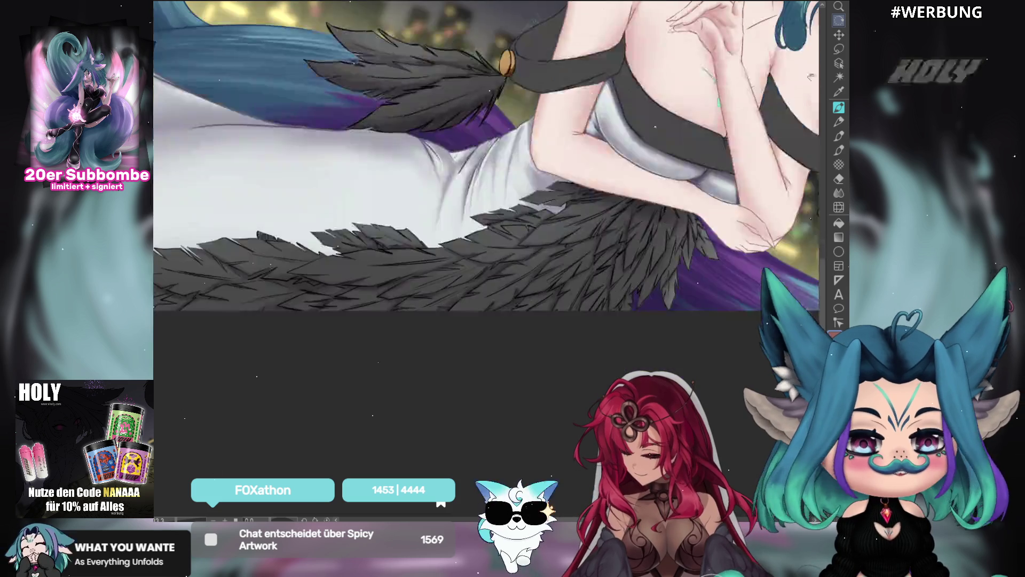
{"action": "mouse_move", "coordinate": [695, 205]}
{"action": "left_mouse_down"}
{"action": "mouse_move", "coordinate": [715, 224]}
{"action": "mouse_move", "coordinate": [479, 361]}
{"action": "mouse_move", "coordinate": [371, 205]}
{"action": "mouse_move", "coordinate": [591, 206]}
{"action": "mouse_move", "coordinate": [547, 203]}
{"action": "mouse_move", "coordinate": [312, 319]}
{"action": "left_mouse_up"}
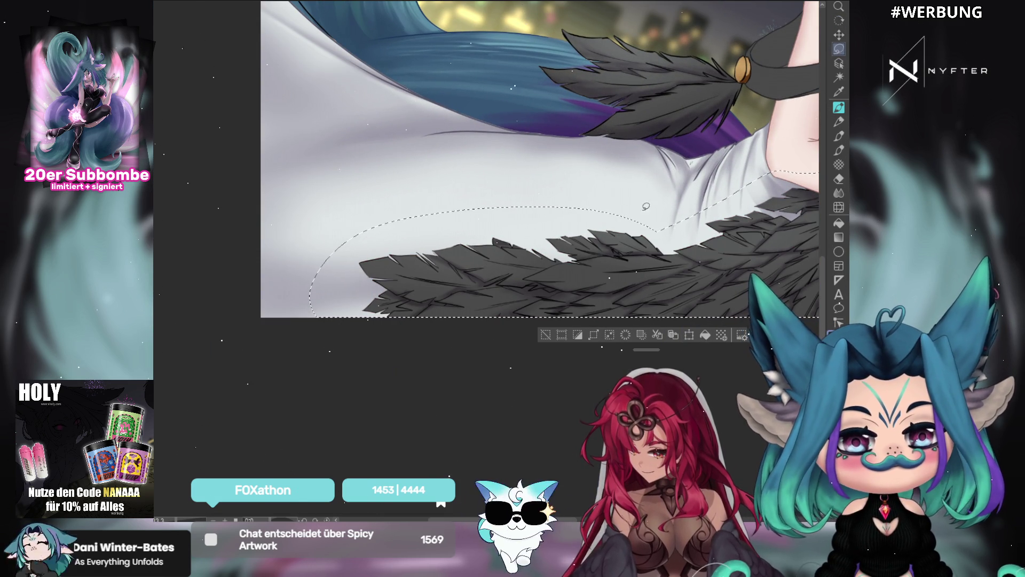
{"action": "mouse_move", "coordinate": [746, 67]}
{"action": "left_mouse_down"}
{"action": "mouse_move", "coordinate": [535, 186]}
{"action": "mouse_move", "coordinate": [342, 114]}
{"action": "mouse_move", "coordinate": [383, 240]}
{"action": "mouse_move", "coordinate": [510, 246]}
{"action": "left_mouse_up"}
{"action": "left_click_drag", "start_coordinate": [460, 267], "coordinate": [508, 104]}
{"action": "mouse_move", "coordinate": [493, 144]}
{"action": "left_mouse_down"}
{"action": "mouse_move", "coordinate": [502, 256]}
{"action": "mouse_move", "coordinate": [480, 165]}
{"action": "mouse_move", "coordinate": [482, 146]}
{"action": "mouse_move", "coordinate": [500, 143]}
{"action": "left_mouse_up"}
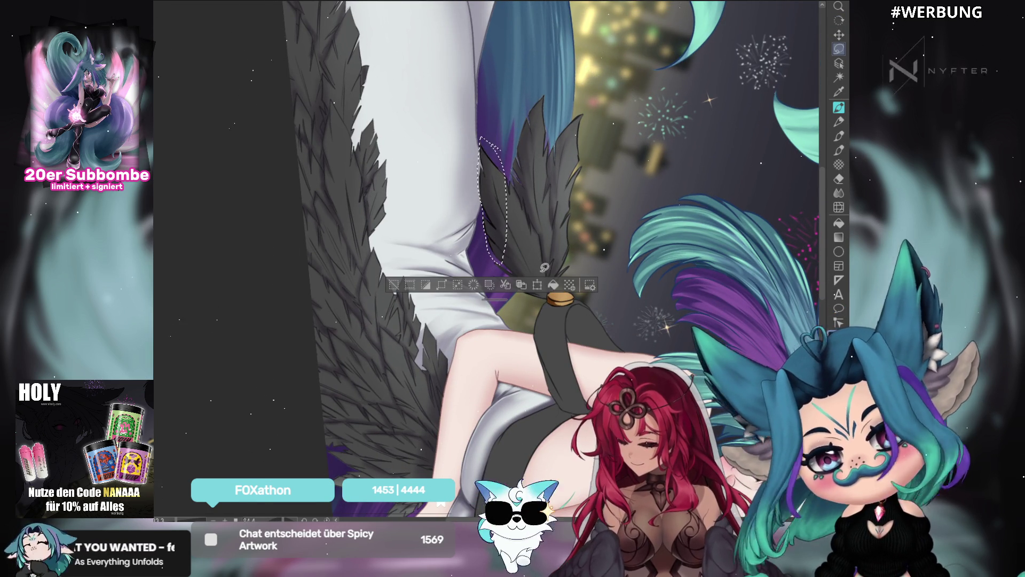
{"action": "left_click_drag", "start_coordinate": [635, 54], "coordinate": [673, 22]}
{"action": "left_click_drag", "start_coordinate": [652, 67], "coordinate": [543, 262]}
{"action": "mouse_move", "coordinate": [544, 262]}
{"action": "left_mouse_down"}
{"action": "mouse_move", "coordinate": [413, 379]}
{"action": "mouse_move", "coordinate": [410, 318]}
{"action": "mouse_move", "coordinate": [507, 248]}
{"action": "mouse_move", "coordinate": [534, 252]}
{"action": "left_mouse_up"}
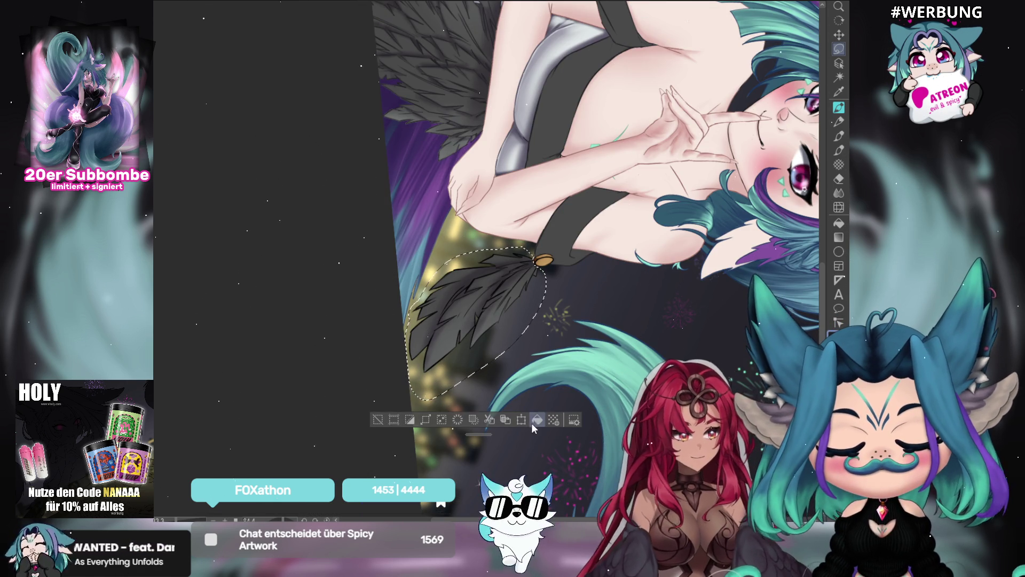
{"action": "key", "text": "ctrl+d"}
{"action": "left_click_drag", "start_coordinate": [651, 302], "coordinate": [509, 165]}
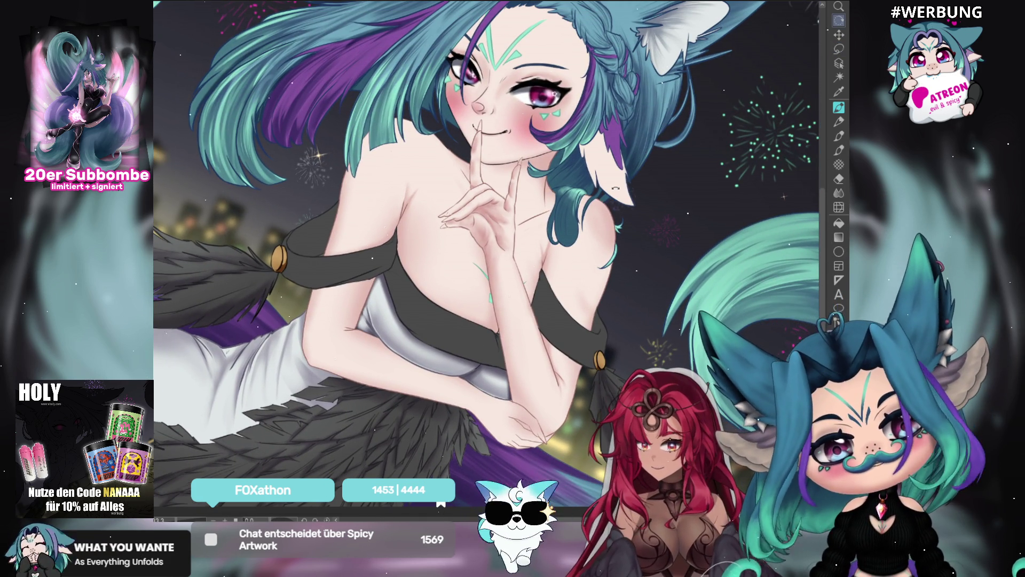
Centre the face and lasso a crescent along the jaw and chin plus an area around the nose
{"action": "mouse_move", "coordinate": [688, 146]}
{"action": "left_mouse_down"}
{"action": "mouse_move", "coordinate": [616, 188]}
{"action": "mouse_move", "coordinate": [579, 160]}
{"action": "mouse_move", "coordinate": [625, 165]}
{"action": "left_mouse_up"}
{"action": "scroll", "coordinate": [615, 188], "scroll_direction": "down", "scroll_amount": 2}
{"action": "scroll", "coordinate": [626, 165], "scroll_direction": "up", "scroll_amount": 5}
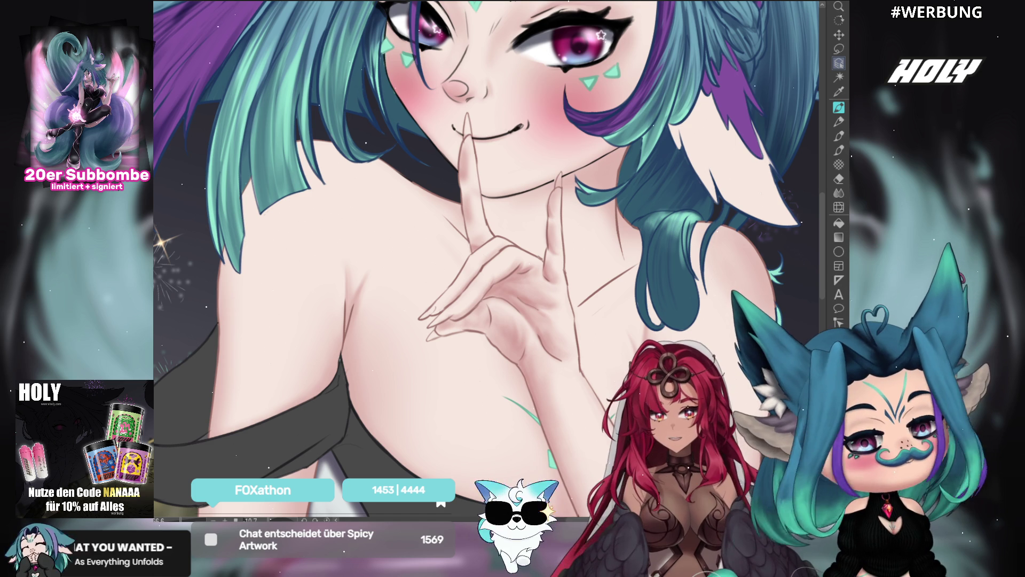
{"action": "left_click", "coordinate": [839, 48]}
{"action": "mouse_move", "coordinate": [641, 129]}
{"action": "left_mouse_down"}
{"action": "mouse_move", "coordinate": [395, 21]}
{"action": "mouse_move", "coordinate": [441, 140]}
{"action": "left_mouse_up"}
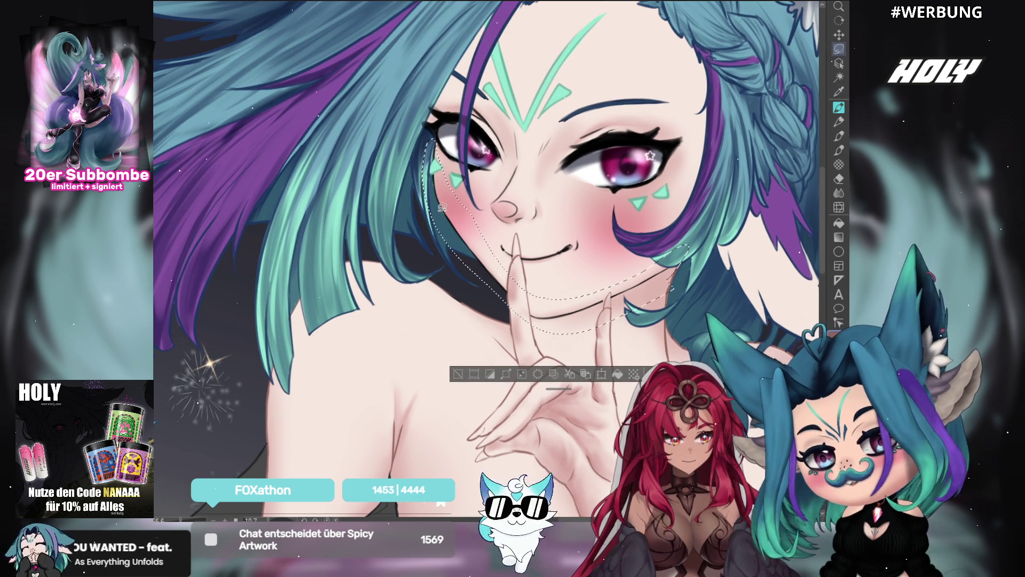
{"action": "mouse_move", "coordinate": [546, 209]}
{"action": "left_mouse_down"}
{"action": "mouse_move", "coordinate": [539, 224]}
{"action": "mouse_move", "coordinate": [512, 232]}
{"action": "mouse_move", "coordinate": [492, 218]}
{"action": "mouse_move", "coordinate": [494, 199]}
{"action": "left_mouse_up"}
{"action": "left_click_drag", "start_coordinate": [514, 126], "coordinate": [558, 133]}
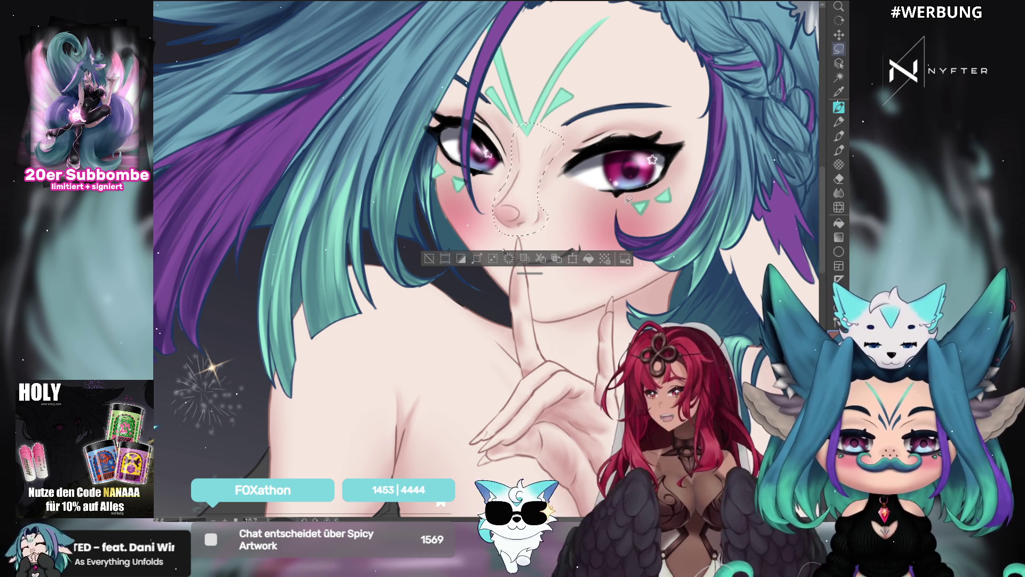
Select a thin strip along the eyebrow and upper eyelid, then clear all selections and pick the pen
{"action": "mouse_move", "coordinate": [589, 144]}
{"action": "left_mouse_down"}
{"action": "mouse_move", "coordinate": [617, 123]}
{"action": "mouse_move", "coordinate": [581, 141]}
{"action": "left_mouse_up"}
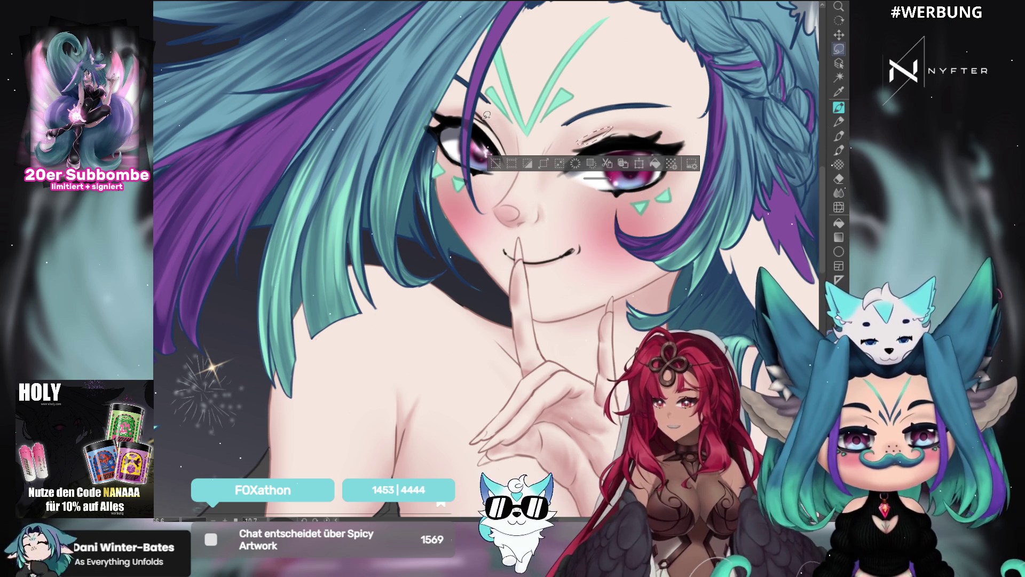
{"action": "mouse_move", "coordinate": [494, 111]}
{"action": "left_mouse_down"}
{"action": "mouse_move", "coordinate": [467, 104]}
{"action": "mouse_move", "coordinate": [507, 160]}
{"action": "left_mouse_up"}
{"action": "key", "text": "ctrl+d"}
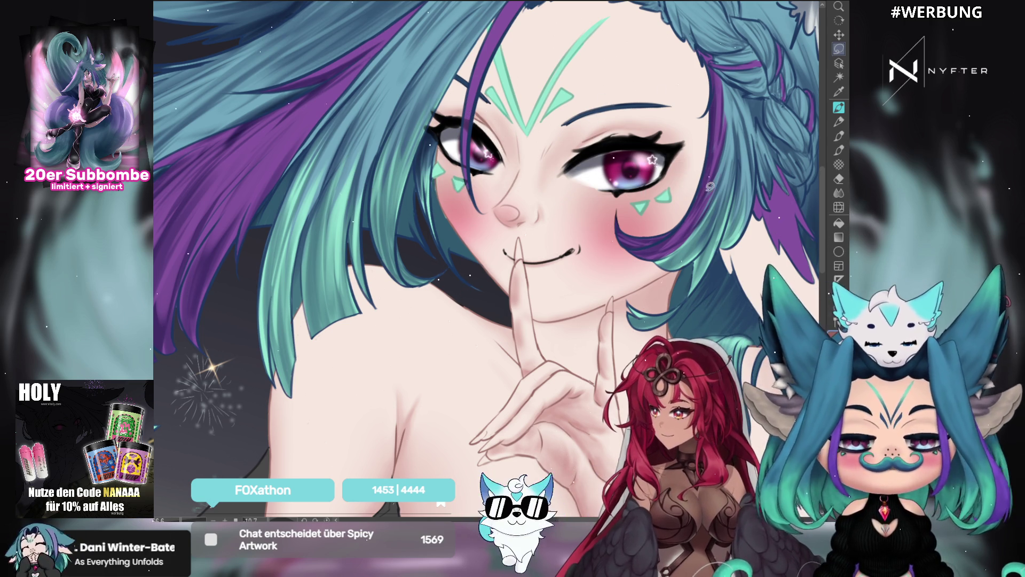
{"action": "key", "text": "p"}
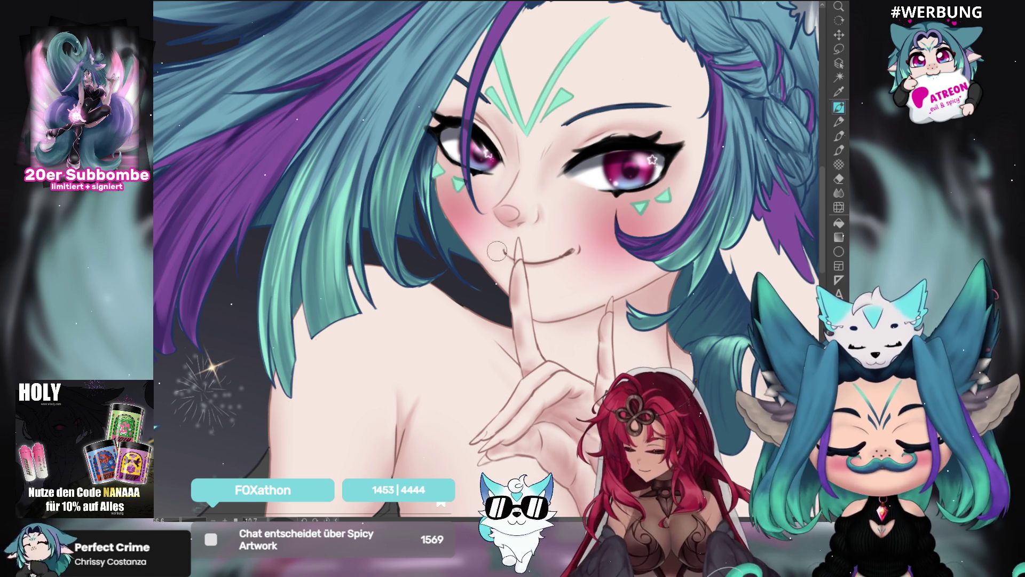
Rotate the canvas view with the ^ shortcut until the close-up face lies sideways
{"action": "key", "text": "asciicircum"}
{"action": "key", "text": "asciicircum"}
{"action": "key", "text": "asciicircum"}
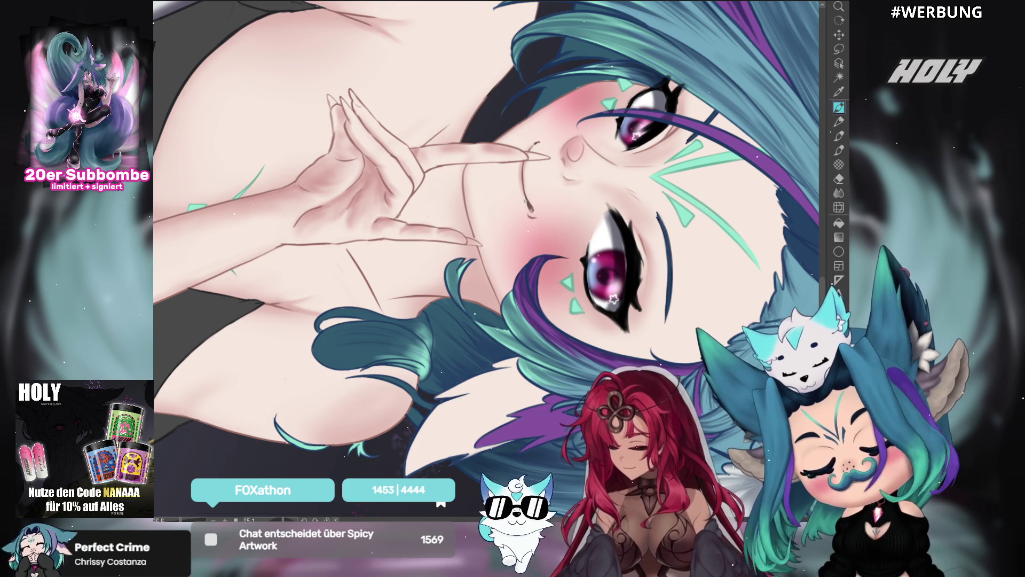
Zoom in with the face upside down, reset rotation with Ctrl+0, and zoom out to the full illustration
{"action": "scroll", "coordinate": [530, 212], "scroll_direction": "up", "scroll_amount": 1}
{"action": "left_click_drag", "start_coordinate": [628, 185], "coordinate": [546, 217]}
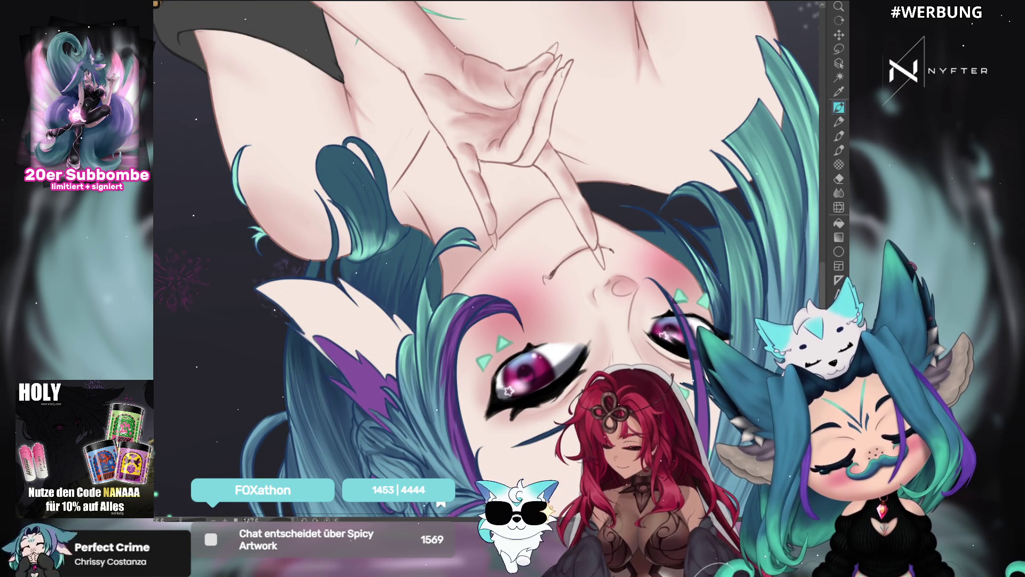
{"action": "key", "text": "ctrl+0"}
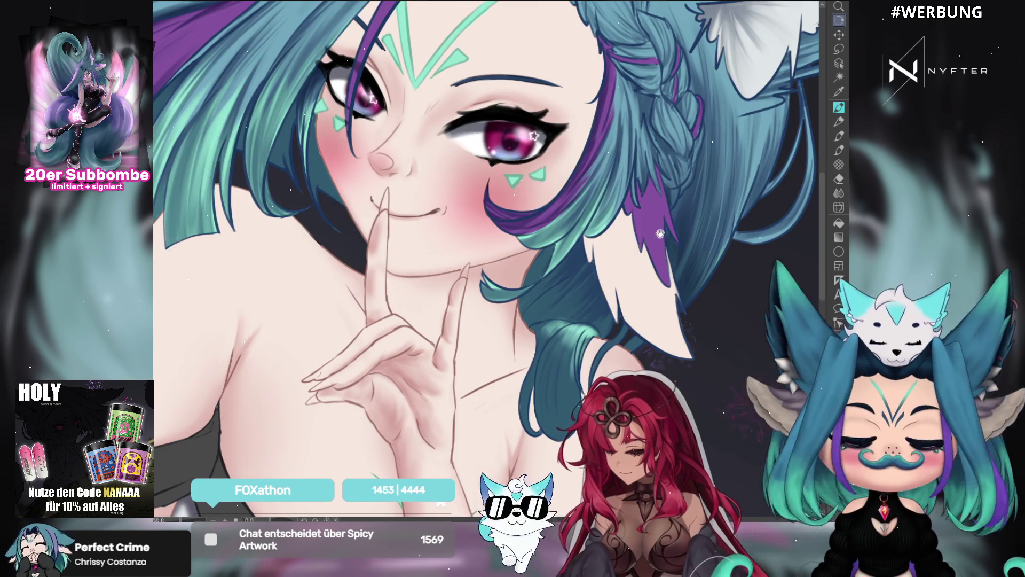
{"action": "scroll", "coordinate": [486, 256], "scroll_direction": "up", "scroll_amount": 1}
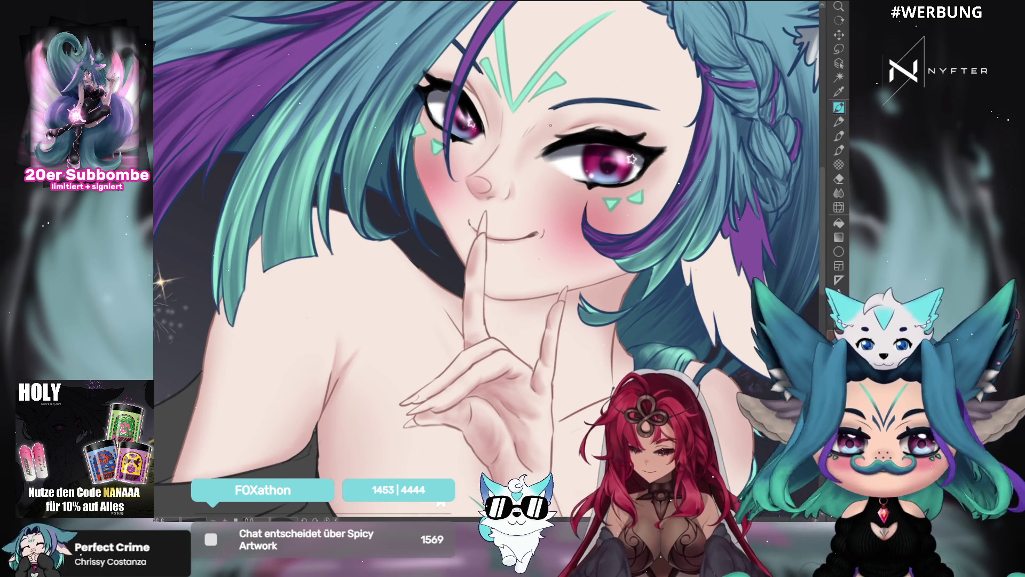
{"action": "scroll", "coordinate": [550, 123], "scroll_direction": "down", "scroll_amount": 2}
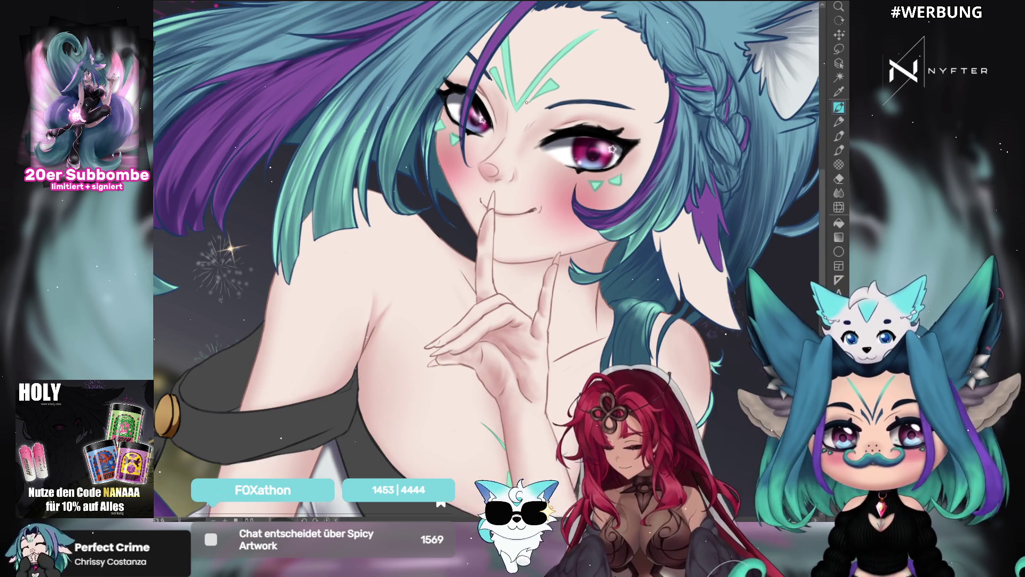
{"action": "scroll", "coordinate": [576, 191], "scroll_direction": "down", "scroll_amount": 6}
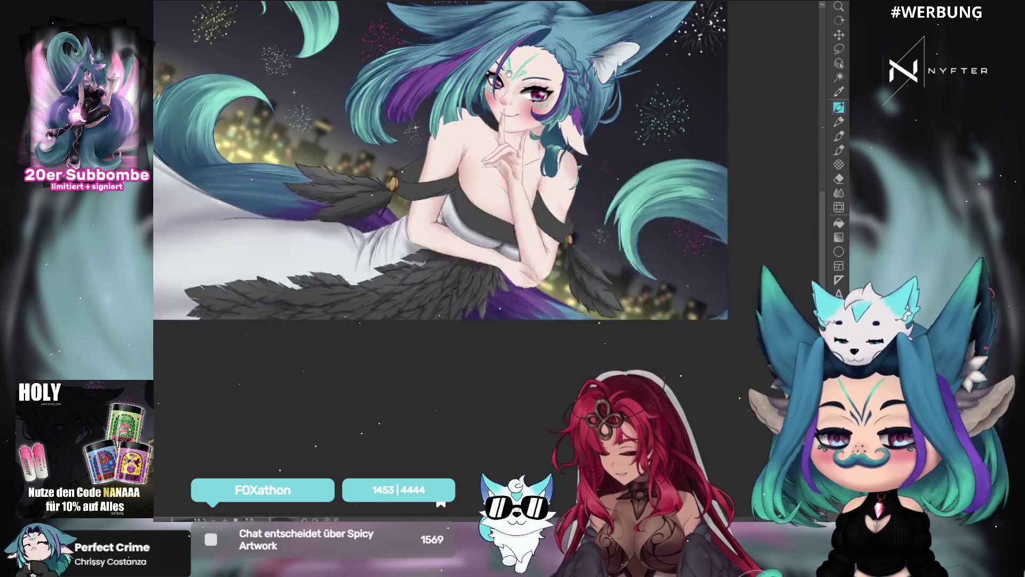
Centre the whole fox-girl figure, then zoom in close on her eyes, nose and mouth
{"action": "scroll", "coordinate": [575, 191], "scroll_direction": "up", "scroll_amount": 3}
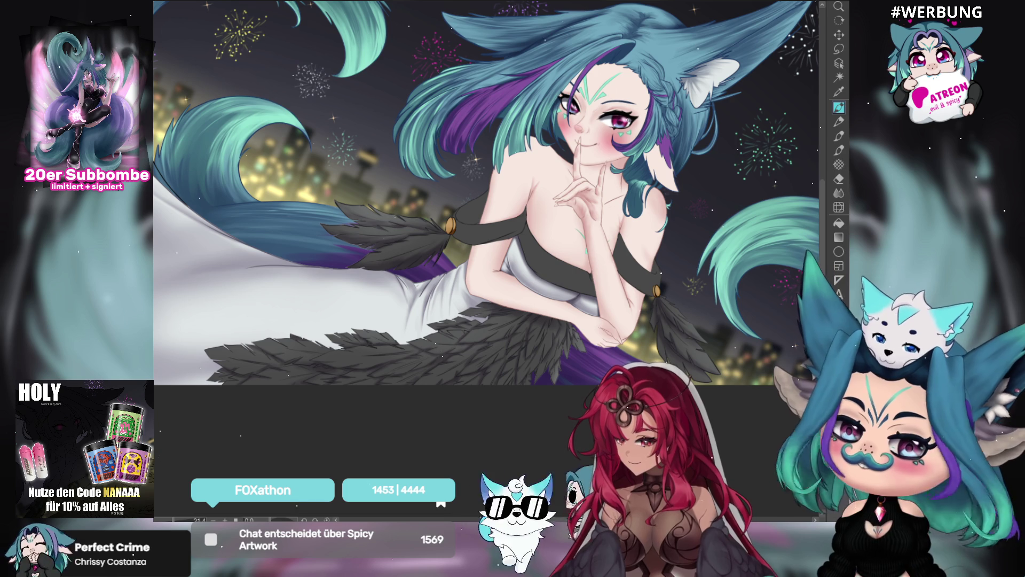
{"action": "mouse_move", "coordinate": [568, 222]}
{"action": "left_mouse_down"}
{"action": "mouse_move", "coordinate": [480, 250]}
{"action": "mouse_move", "coordinate": [518, 260]}
{"action": "left_mouse_up"}
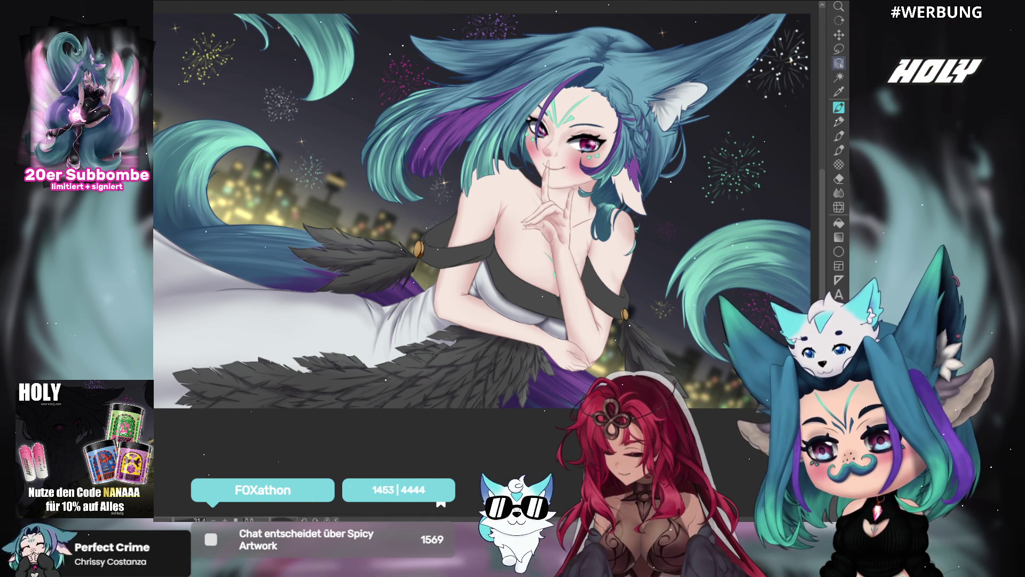
{"action": "scroll", "coordinate": [426, 241], "scroll_direction": "up", "scroll_amount": 2}
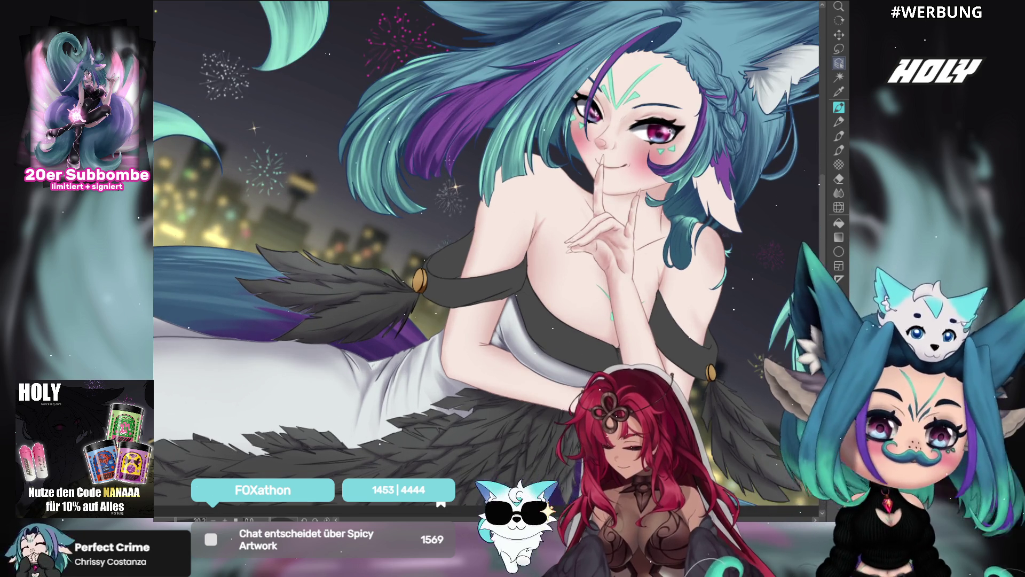
{"action": "scroll", "coordinate": [426, 240], "scroll_direction": "up", "scroll_amount": 4}
{"action": "scroll", "coordinate": [425, 241], "scroll_direction": "up", "scroll_amount": 3}
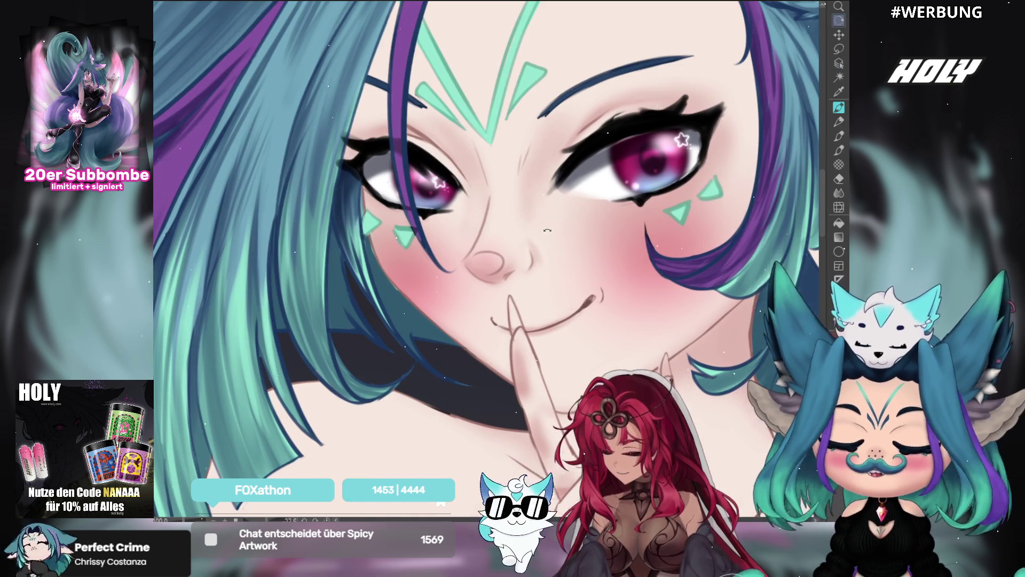
Paint bright pink highlights around the pupil of the right eye with a brush
{"action": "key", "text": "b"}
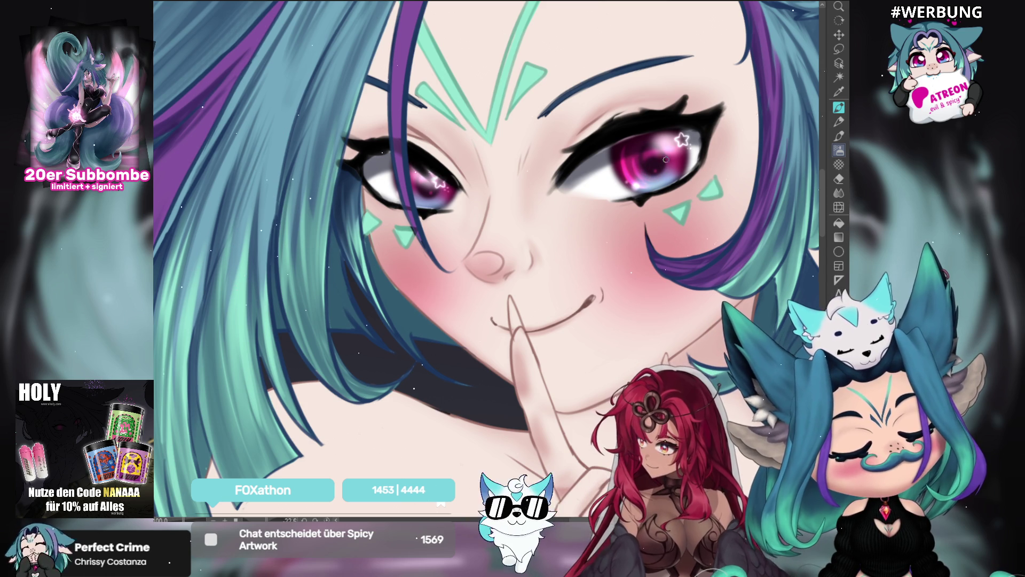
{"action": "mouse_move", "coordinate": [642, 175]}
{"action": "left_mouse_down"}
{"action": "mouse_move", "coordinate": [677, 154]}
{"action": "mouse_move", "coordinate": [676, 165]}
{"action": "left_mouse_up"}
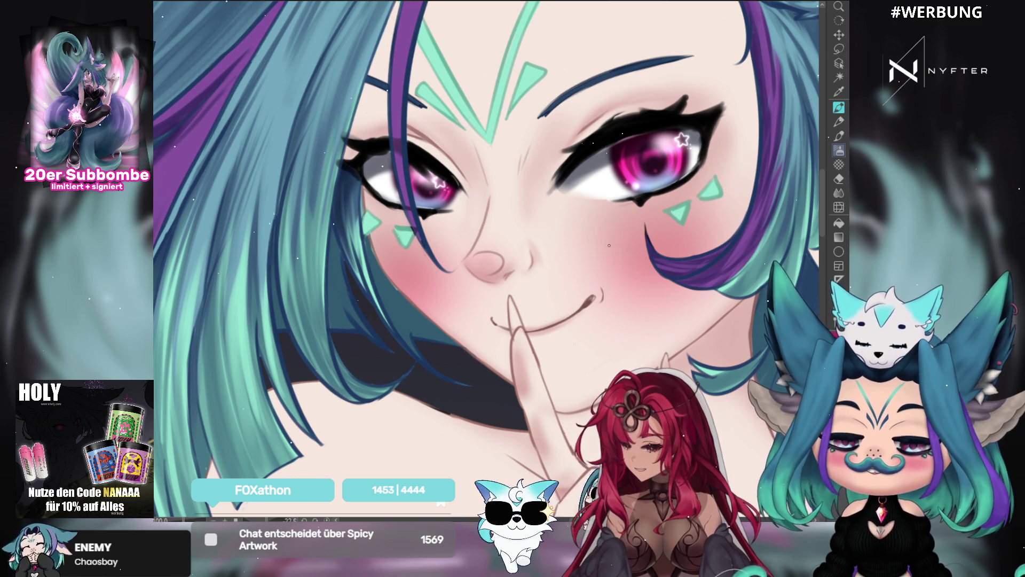
Extend the hair-strand outline down the cheek with the pen, then zoom back out
{"action": "left_click", "coordinate": [839, 63]}
{"action": "left_click", "coordinate": [839, 107]}
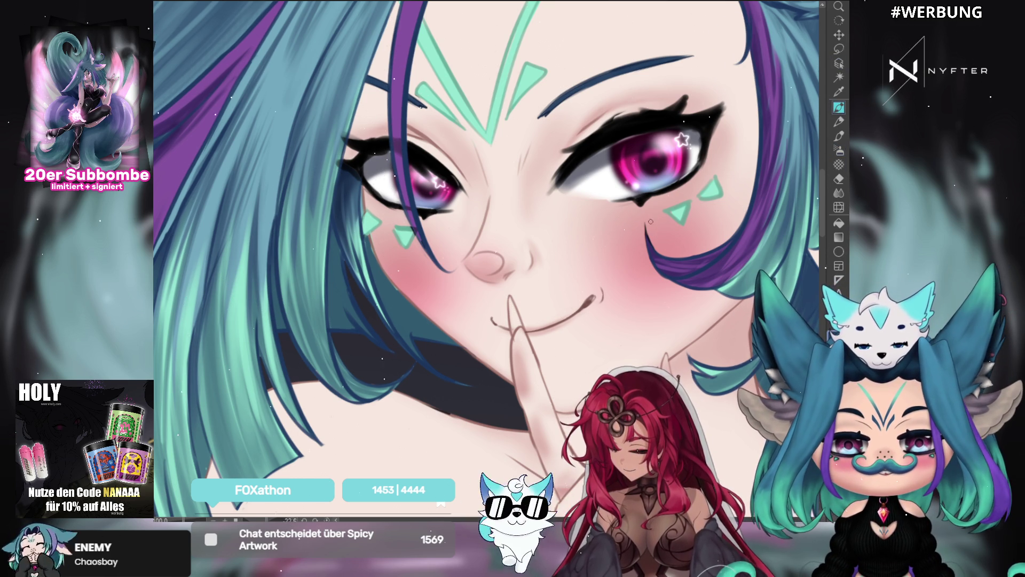
{"action": "left_click_drag", "start_coordinate": [646, 225], "coordinate": [648, 241]}
{"action": "key", "text": "ctrl"}
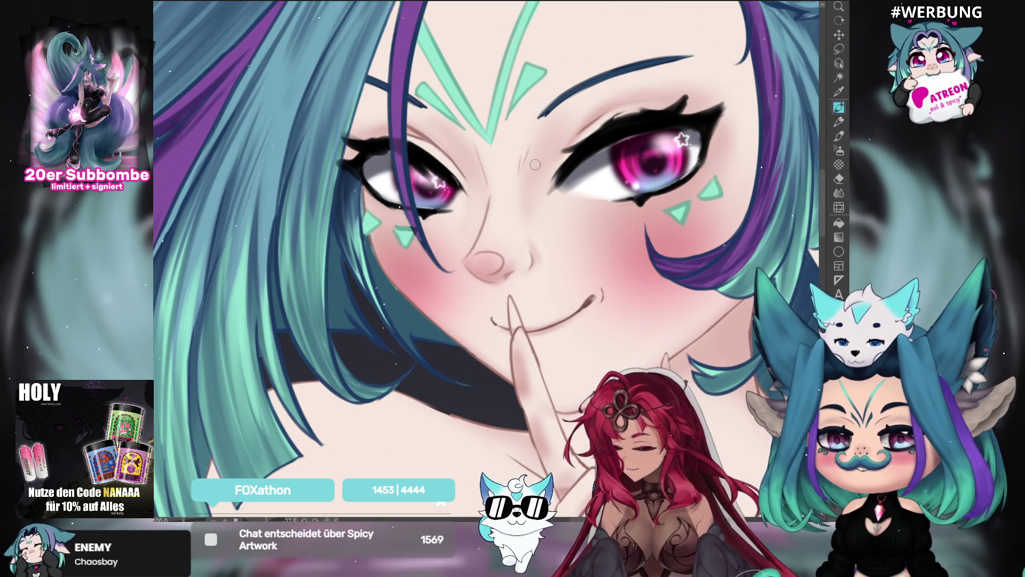
{"action": "key", "text": "ctrl"}
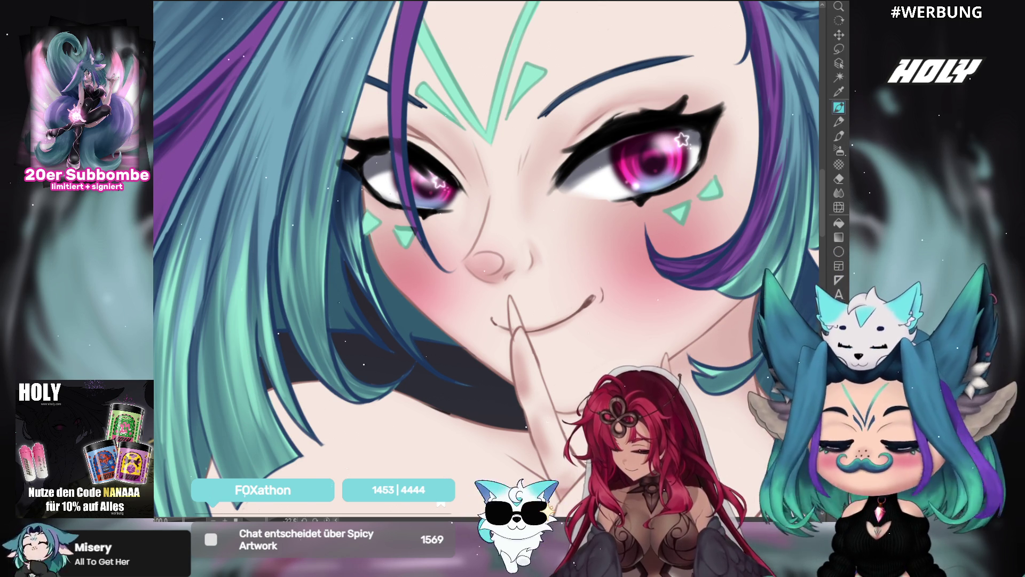
{"action": "scroll", "coordinate": [582, 238], "scroll_direction": "down", "scroll_amount": 5}
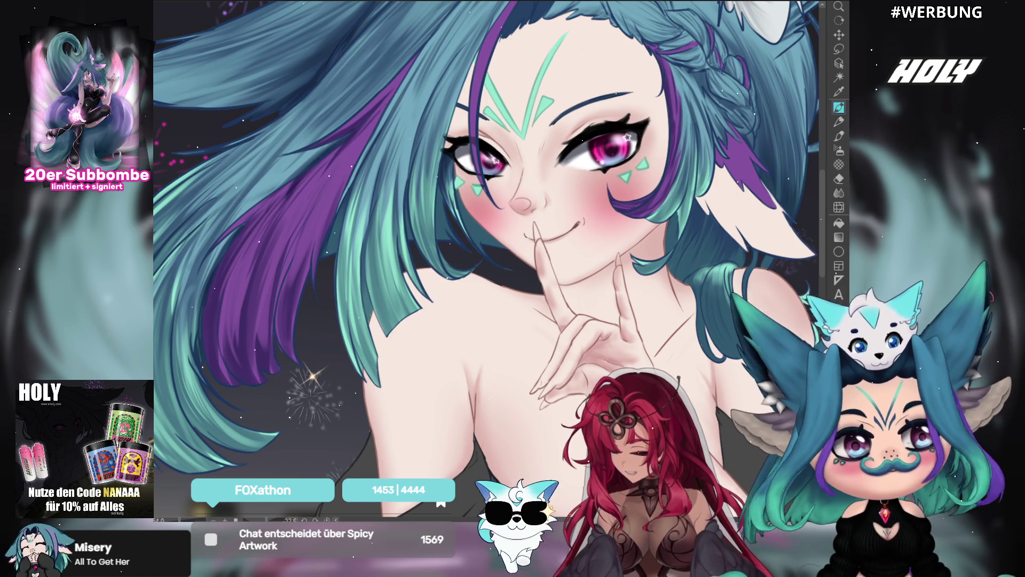
{"action": "scroll", "coordinate": [600, 271], "scroll_direction": "down", "scroll_amount": 3}
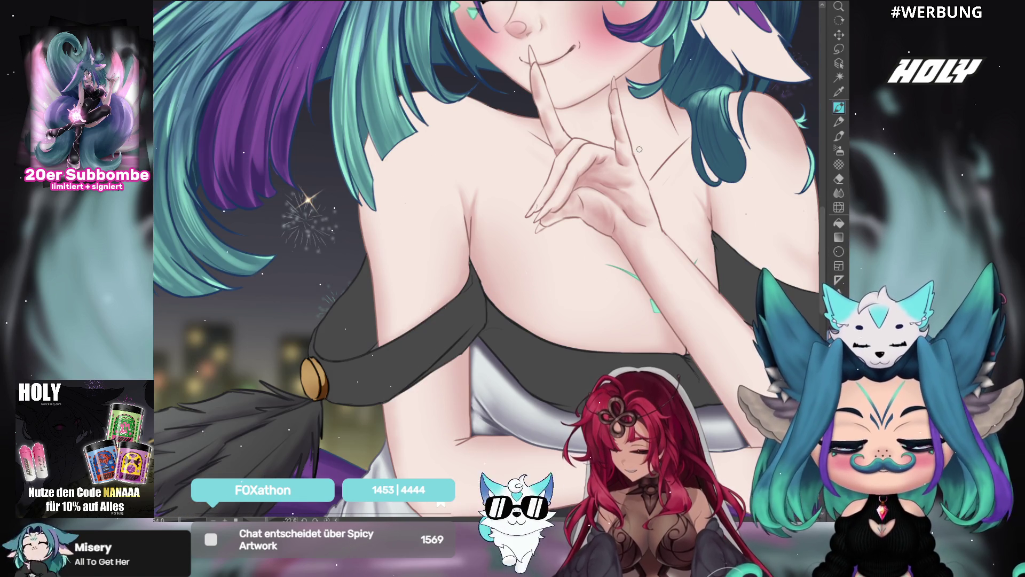
{"action": "scroll", "coordinate": [600, 272], "scroll_direction": "down", "scroll_amount": 4}
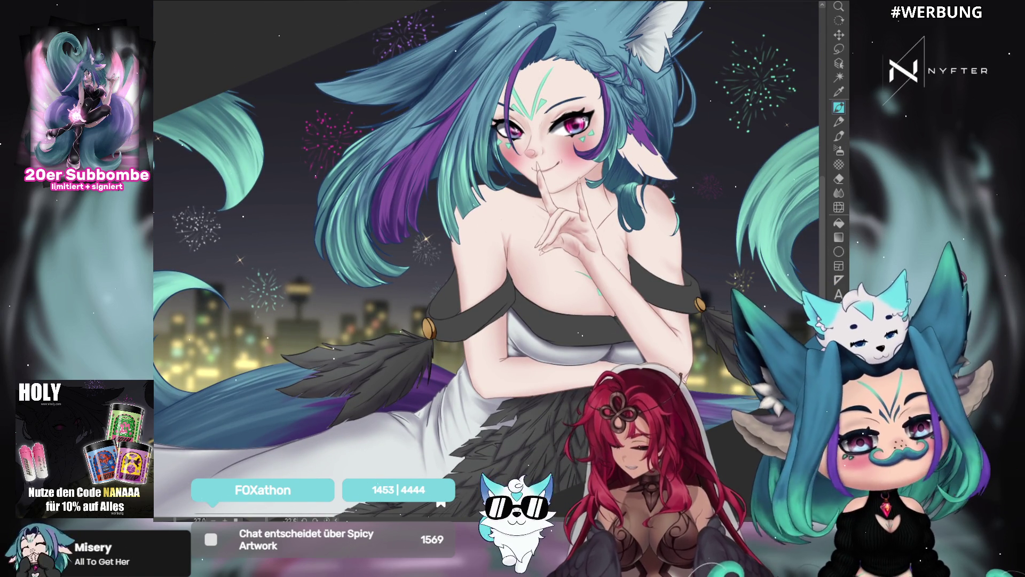
{"action": "left_click", "coordinate": [840, 150]}
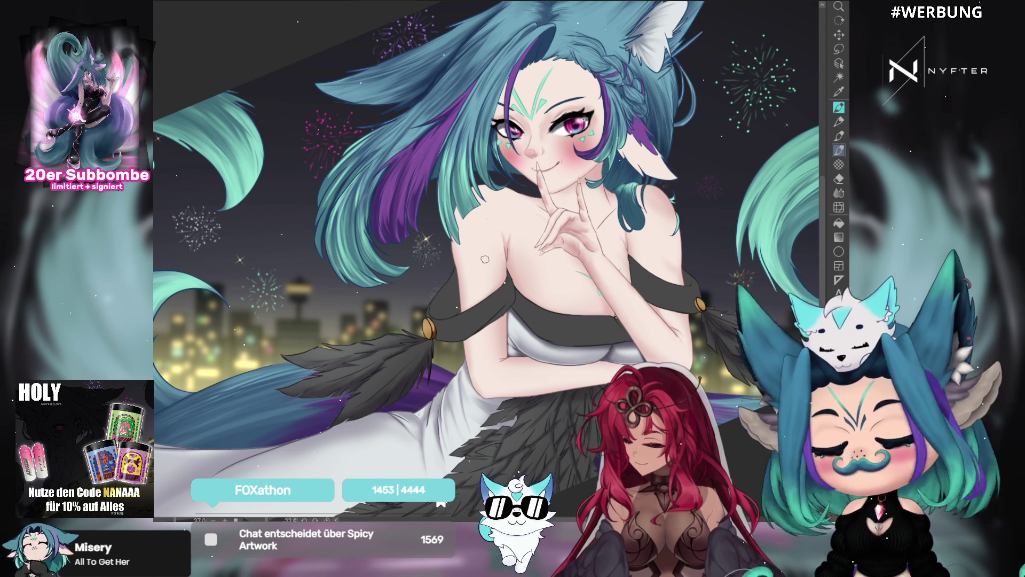
{"action": "left_click", "coordinate": [838, 63]}
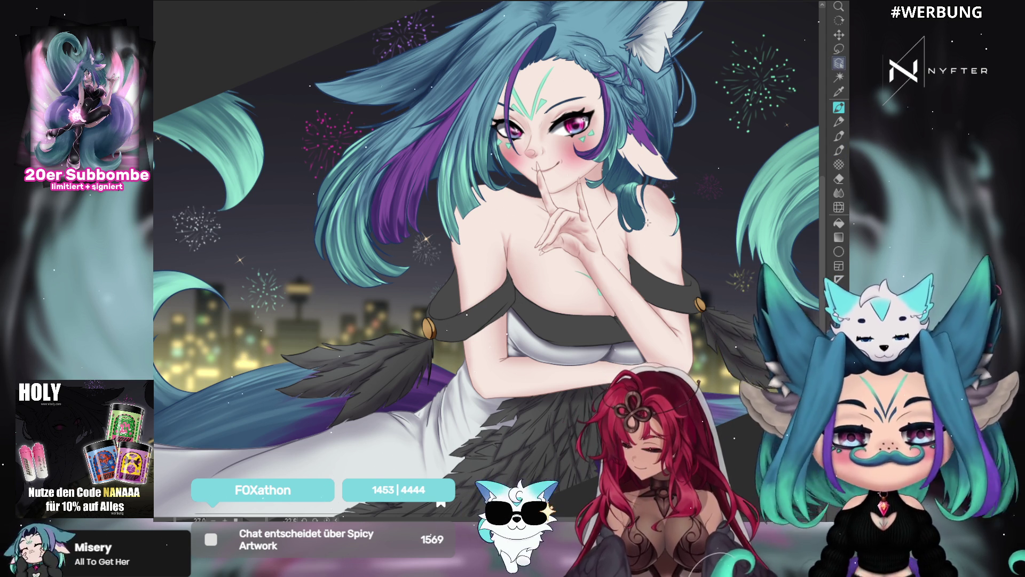
{"action": "left_click", "coordinate": [839, 150]}
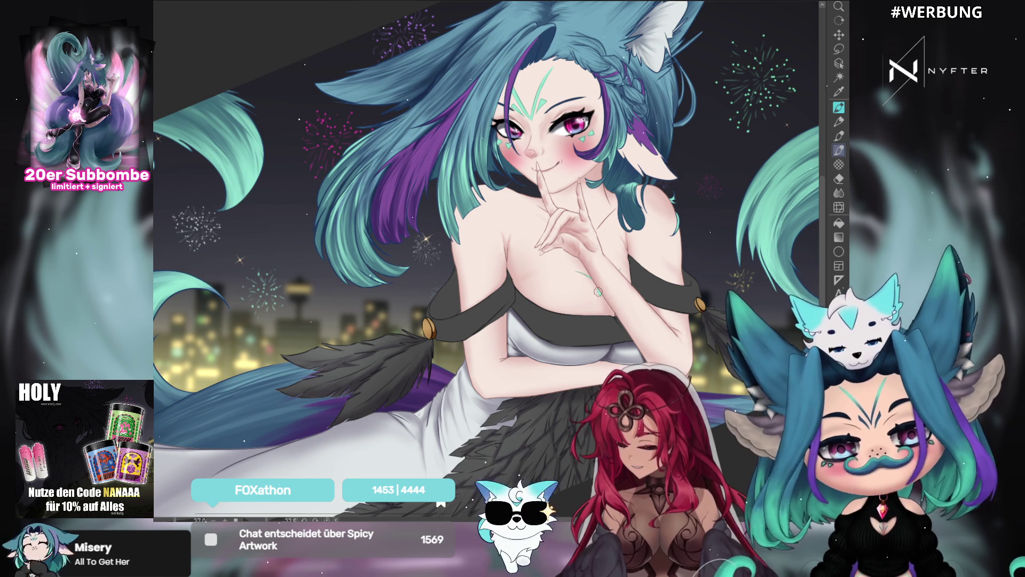
{"action": "left_click_drag", "start_coordinate": [576, 294], "coordinate": [512, 347]}
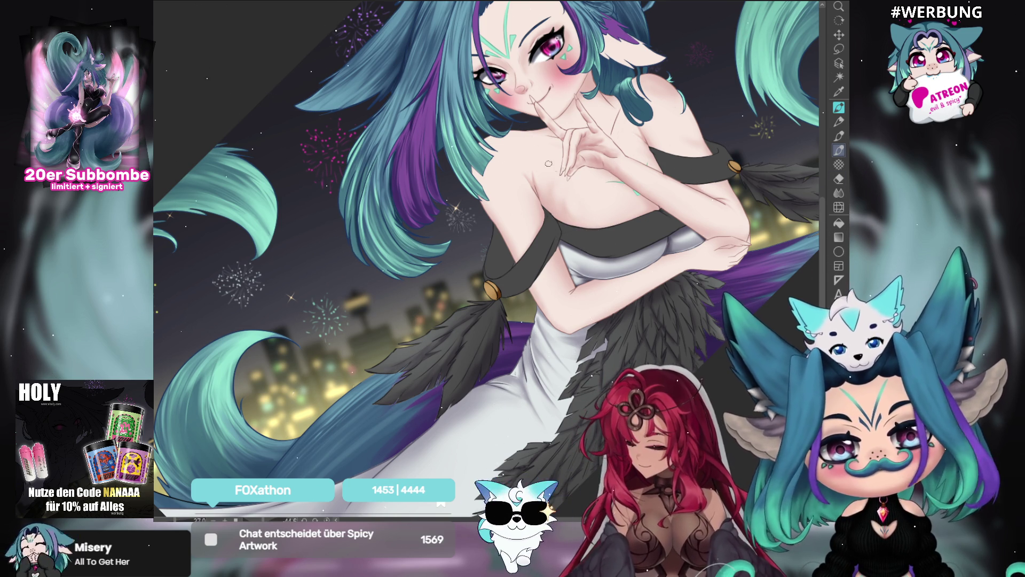
{"action": "key", "text": "ctrl+0"}
{"action": "left_click_drag", "start_coordinate": [763, 192], "coordinate": [745, 210]}
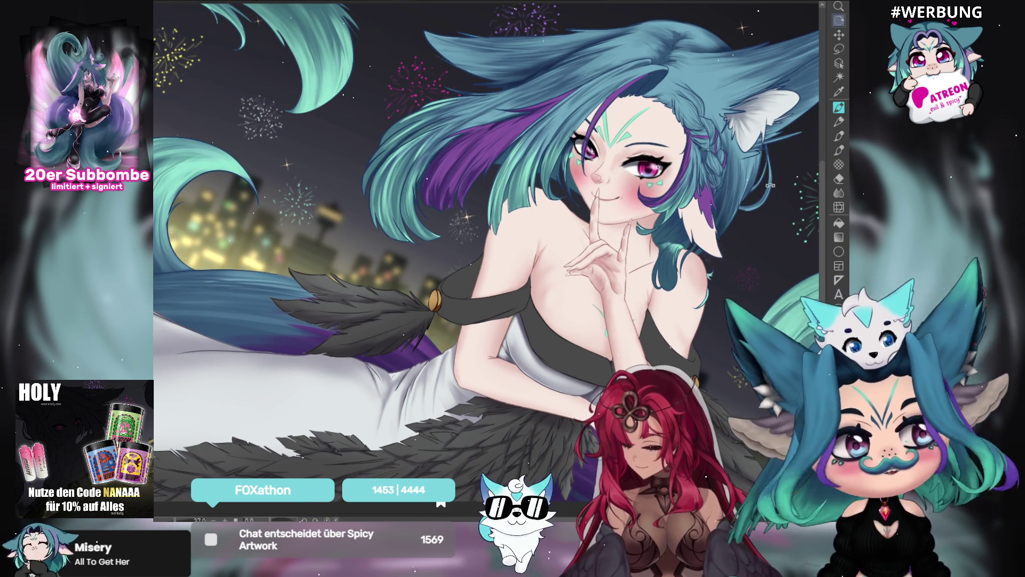
{"action": "mouse_move", "coordinate": [744, 114]}
{"action": "left_mouse_down"}
{"action": "mouse_move", "coordinate": [752, 97]}
{"action": "mouse_move", "coordinate": [717, 95]}
{"action": "mouse_move", "coordinate": [674, 52]}
{"action": "left_mouse_up"}
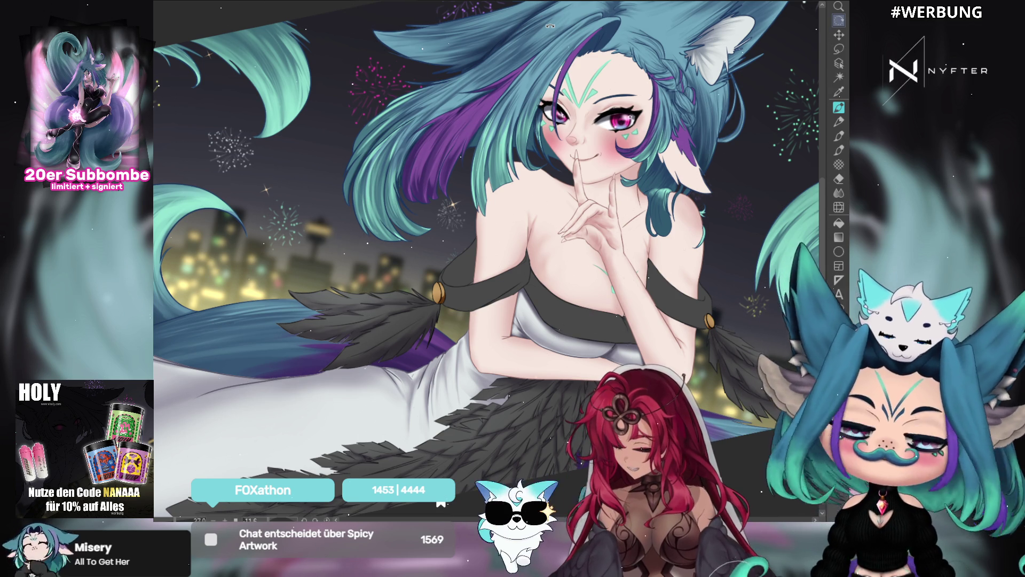
{"action": "scroll", "coordinate": [636, 82], "scroll_direction": "up", "scroll_amount": 2}
{"action": "left_click_drag", "start_coordinate": [636, 82], "coordinate": [597, 168]}
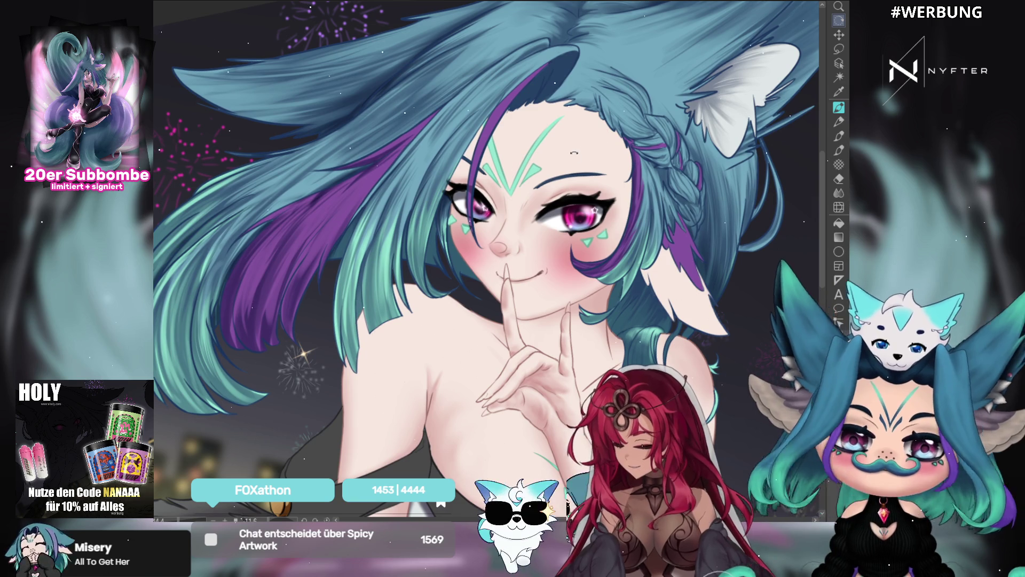
{"action": "key", "text": "m"}
{"action": "key", "text": "p"}
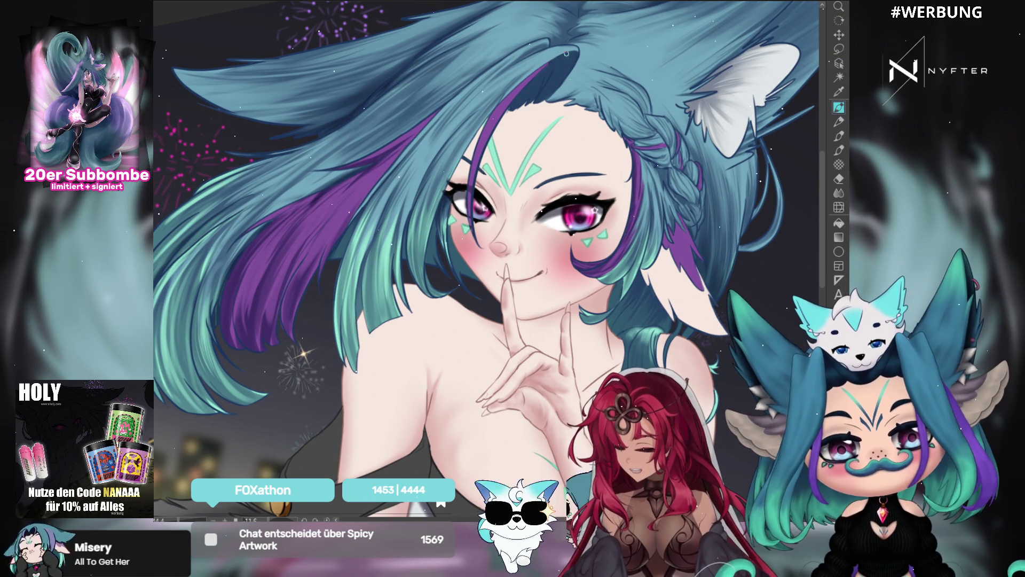
{"action": "scroll", "coordinate": [615, 110], "scroll_direction": "down", "scroll_amount": 3}
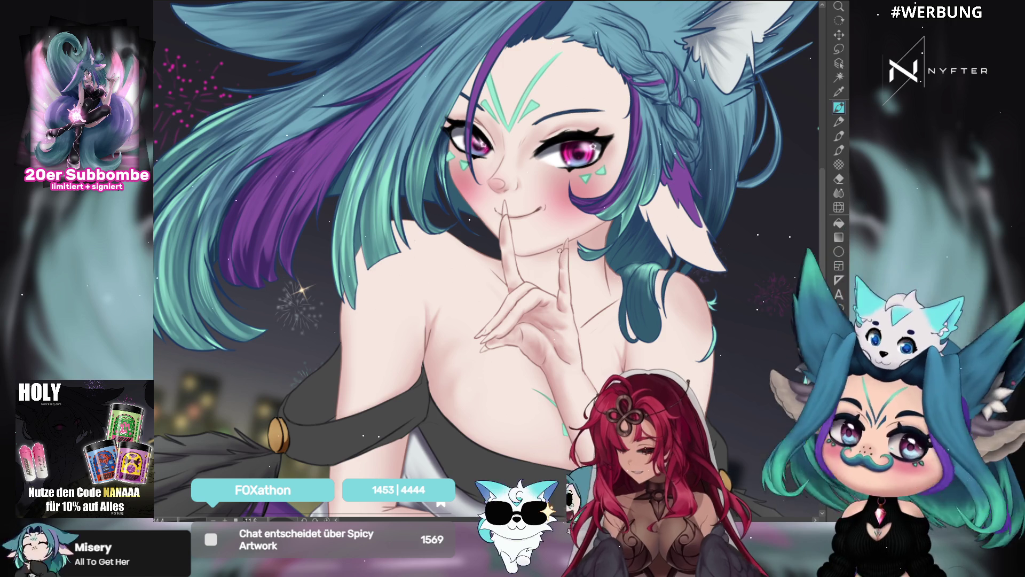
{"action": "scroll", "coordinate": [553, 341], "scroll_direction": "down", "scroll_amount": 2}
{"action": "scroll", "coordinate": [553, 341], "scroll_direction": "down", "scroll_amount": 3}
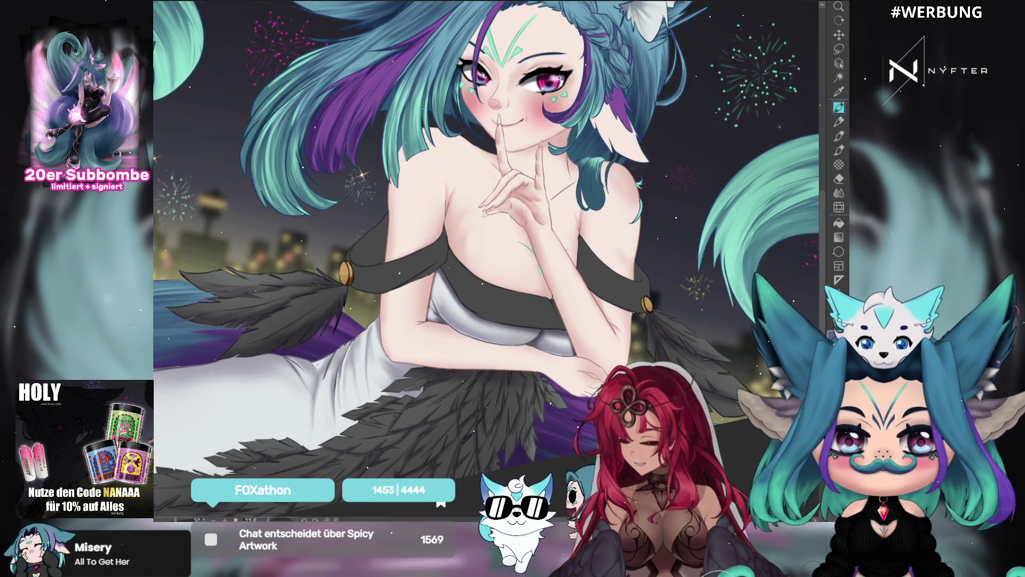
{"action": "scroll", "coordinate": [709, 200], "scroll_direction": "up", "scroll_amount": 2}
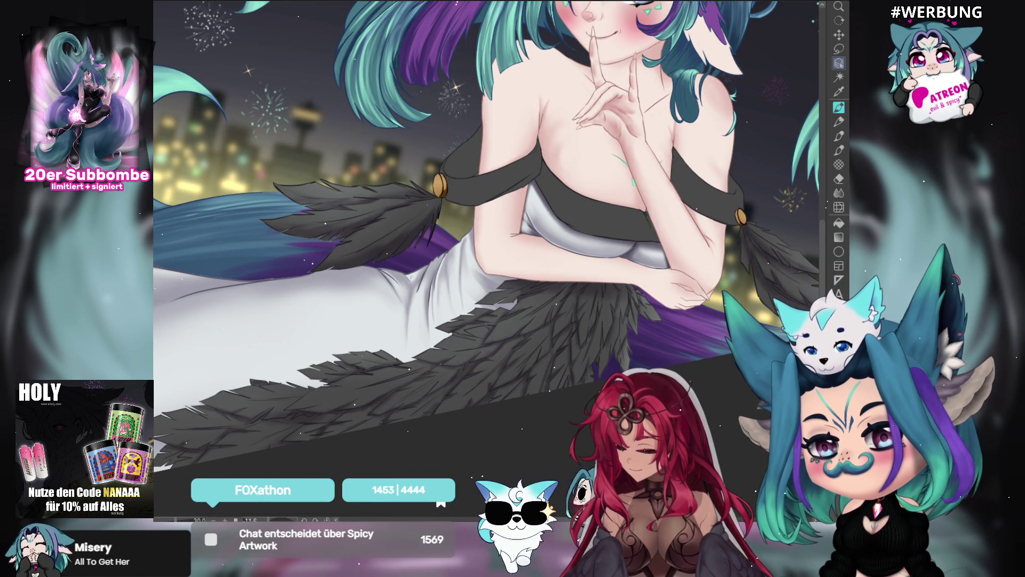
{"action": "left_click", "coordinate": [838, 150]}
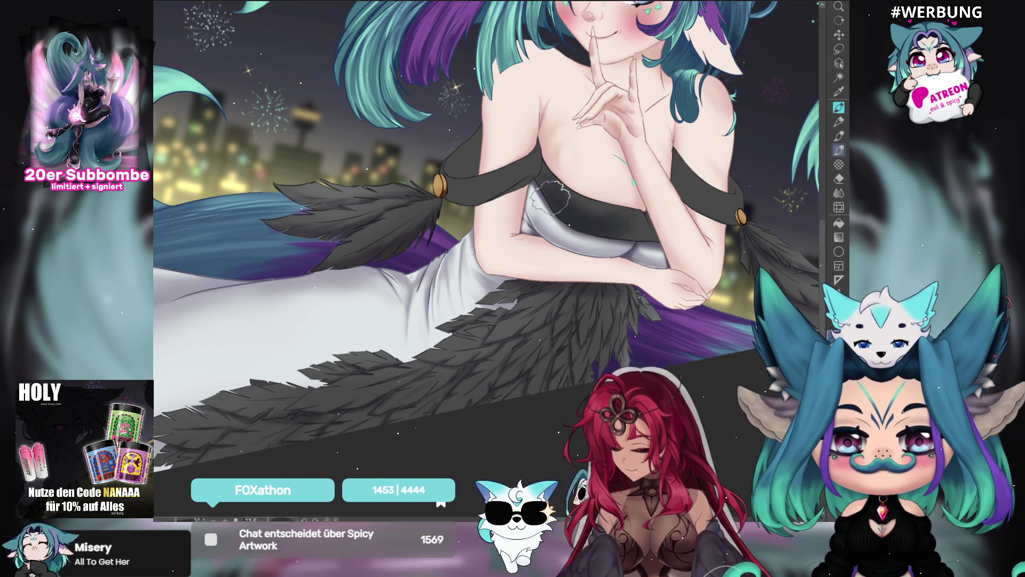
{"action": "left_click_drag", "start_coordinate": [741, 182], "coordinate": [838, 158]}
{"action": "left_click", "coordinate": [839, 151]}
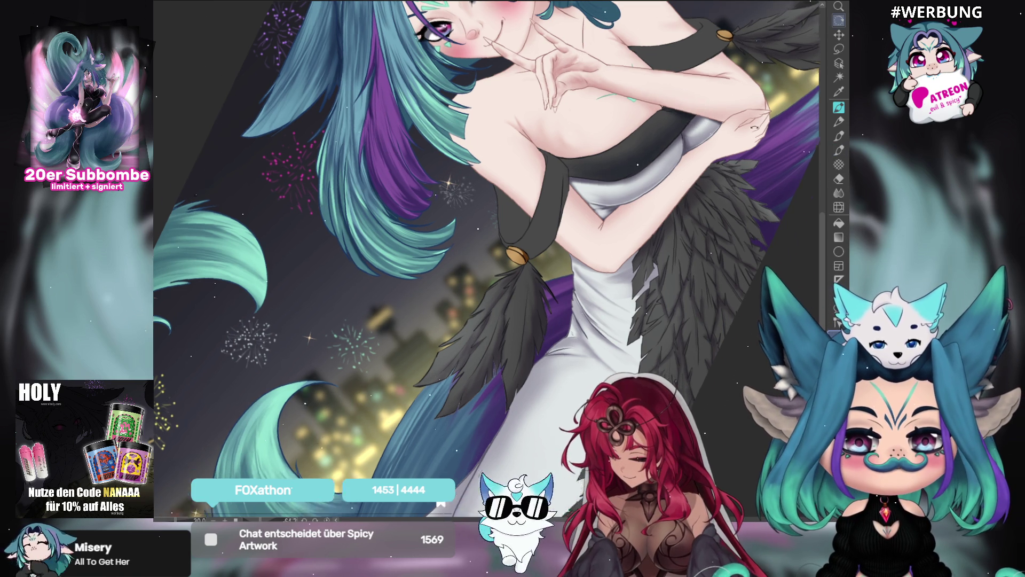
Zoom into the torso, undo the grey bodice shading, and bring the right shoulder strap into view
{"action": "key", "text": "r"}
{"action": "left_click_drag", "start_coordinate": [704, 98], "coordinate": [642, 249]}
{"action": "scroll", "coordinate": [643, 249], "scroll_direction": "up", "scroll_amount": 2}
{"action": "scroll", "coordinate": [642, 249], "scroll_direction": "up", "scroll_amount": 3}
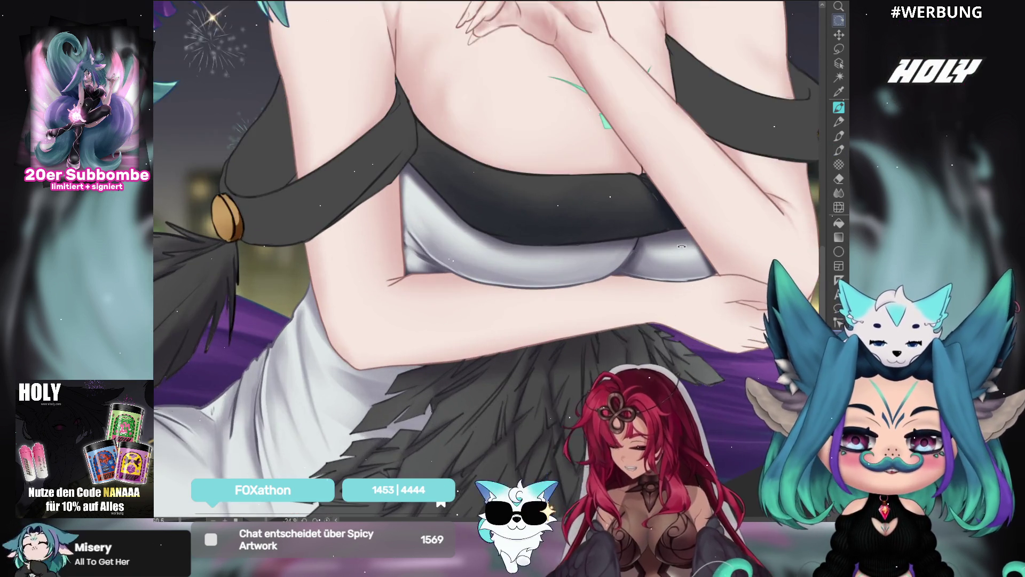
{"action": "left_click_drag", "start_coordinate": [800, 195], "coordinate": [834, 181]}
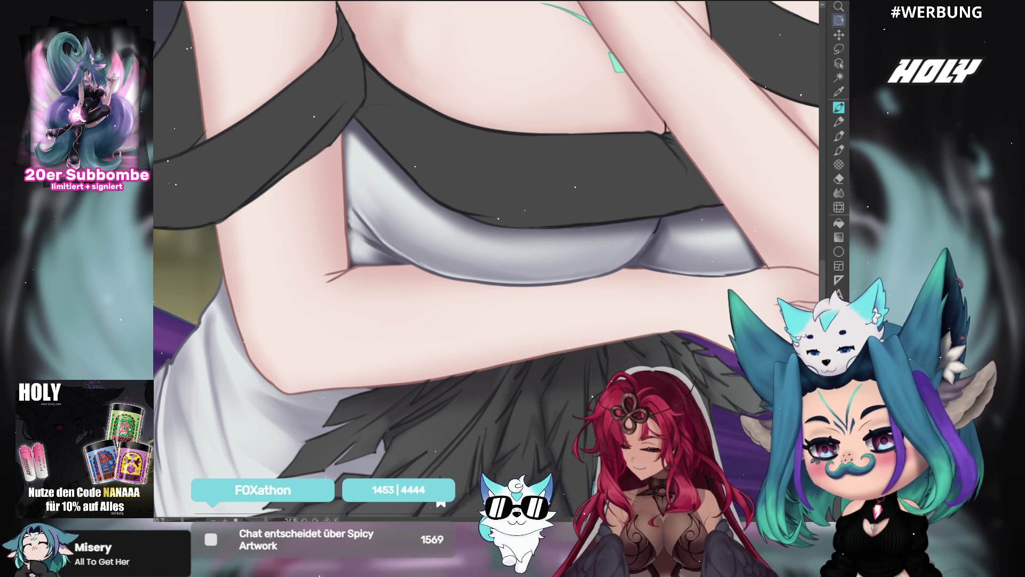
{"action": "key", "text": "ctrl+z"}
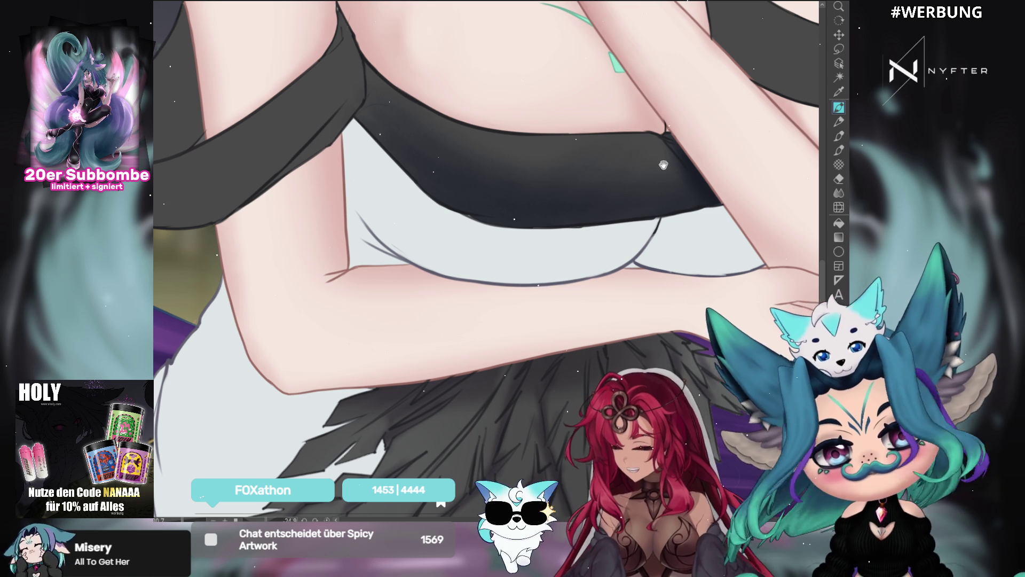
{"action": "left_click_drag", "start_coordinate": [348, 56], "coordinate": [305, 100]}
{"action": "mouse_move", "coordinate": [494, 207]}
{"action": "left_mouse_down"}
{"action": "mouse_move", "coordinate": [686, 304]}
{"action": "mouse_move", "coordinate": [668, 284]}
{"action": "mouse_move", "coordinate": [414, 234]}
{"action": "left_mouse_up"}
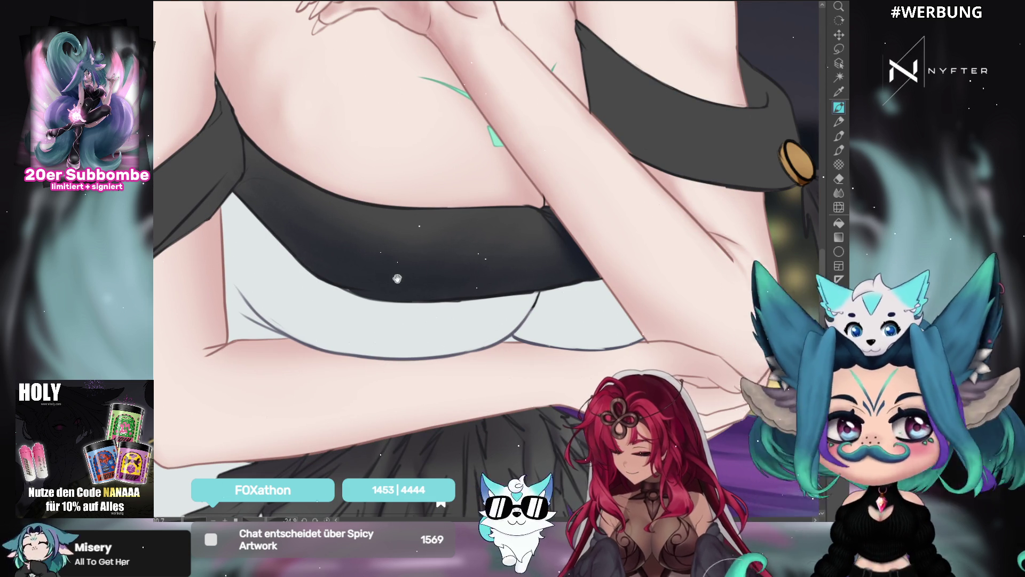
{"action": "left_click_drag", "start_coordinate": [417, 229], "coordinate": [523, 190]}
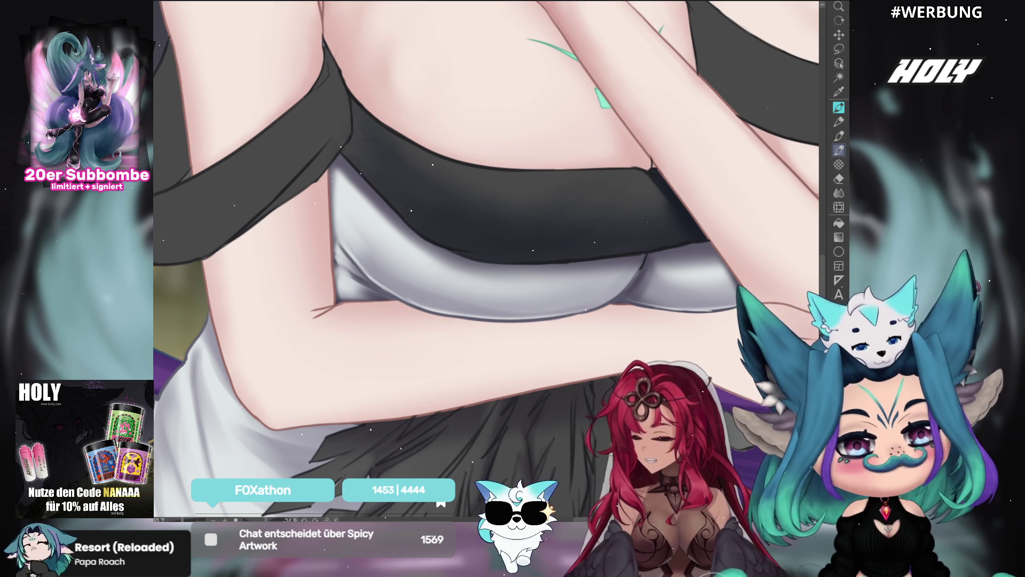
{"action": "key", "text": "space"}
{"action": "left_click_drag", "start_coordinate": [591, 308], "coordinate": [486, 260]}
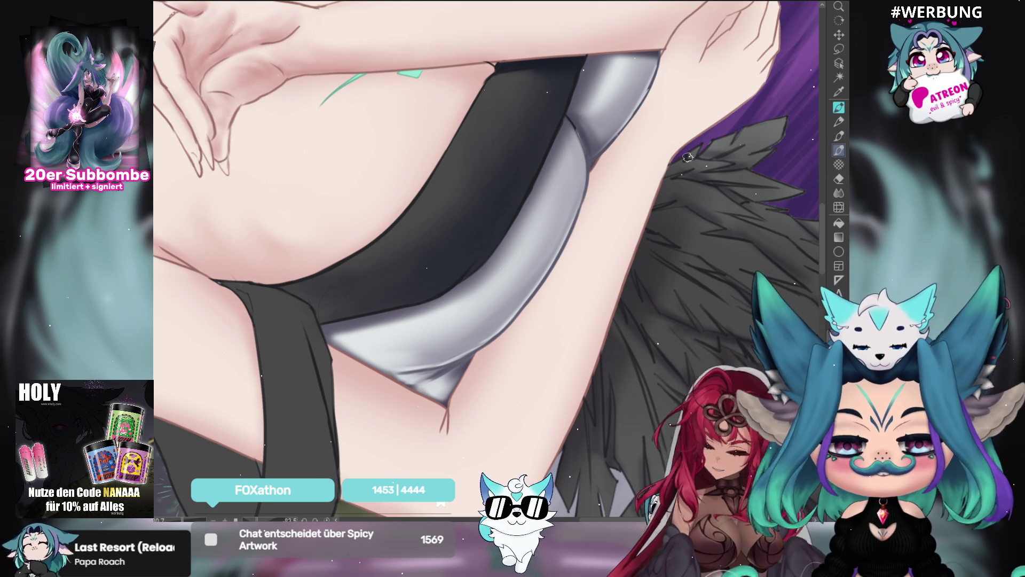
{"action": "left_click_drag", "start_coordinate": [519, 116], "coordinate": [447, 424]}
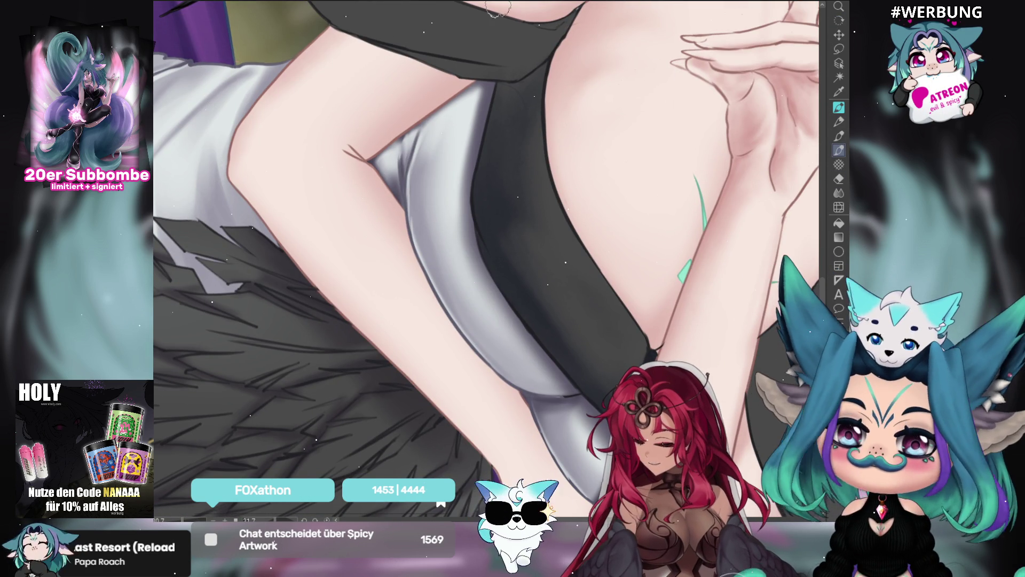
{"action": "mouse_move", "coordinate": [579, 130]}
{"action": "left_mouse_down"}
{"action": "mouse_move", "coordinate": [518, 179]}
{"action": "mouse_move", "coordinate": [539, 203]}
{"action": "left_mouse_up"}
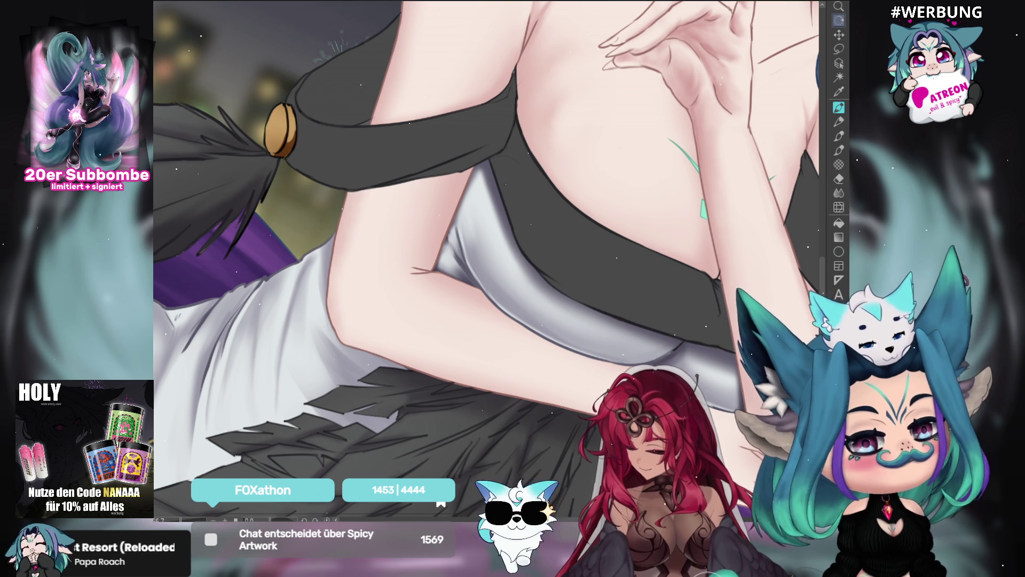
{"action": "mouse_move", "coordinate": [728, 248]}
{"action": "left_mouse_down"}
{"action": "mouse_move", "coordinate": [690, 183]}
{"action": "mouse_move", "coordinate": [677, 272]}
{"action": "mouse_move", "coordinate": [705, 291]}
{"action": "mouse_move", "coordinate": [662, 271]}
{"action": "left_mouse_up"}
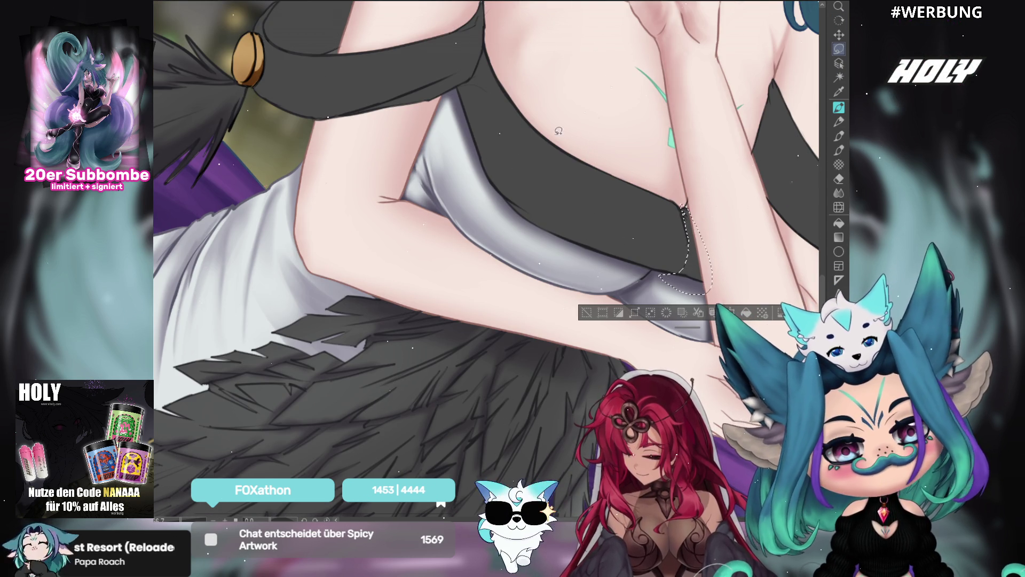
Lasso the bodice edge beside the arm and the dark strap's lower side near the shoulder
{"action": "mouse_move", "coordinate": [474, 76]}
{"action": "left_mouse_down"}
{"action": "mouse_move", "coordinate": [455, 93]}
{"action": "mouse_move", "coordinate": [477, 155]}
{"action": "mouse_move", "coordinate": [482, 67]}
{"action": "mouse_move", "coordinate": [451, 92]}
{"action": "mouse_move", "coordinate": [483, 171]}
{"action": "mouse_move", "coordinate": [494, 40]}
{"action": "mouse_move", "coordinate": [487, 50]}
{"action": "mouse_move", "coordinate": [485, 36]}
{"action": "left_mouse_up"}
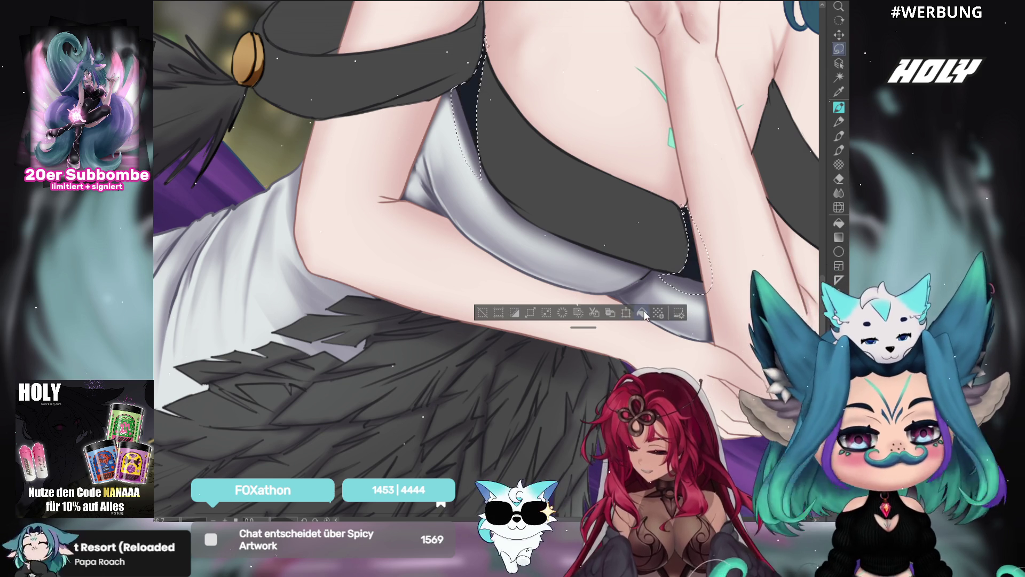
{"action": "key", "text": "space"}
{"action": "left_click_drag", "start_coordinate": [636, 315], "coordinate": [764, 513]}
{"action": "left_click", "coordinate": [839, 49]}
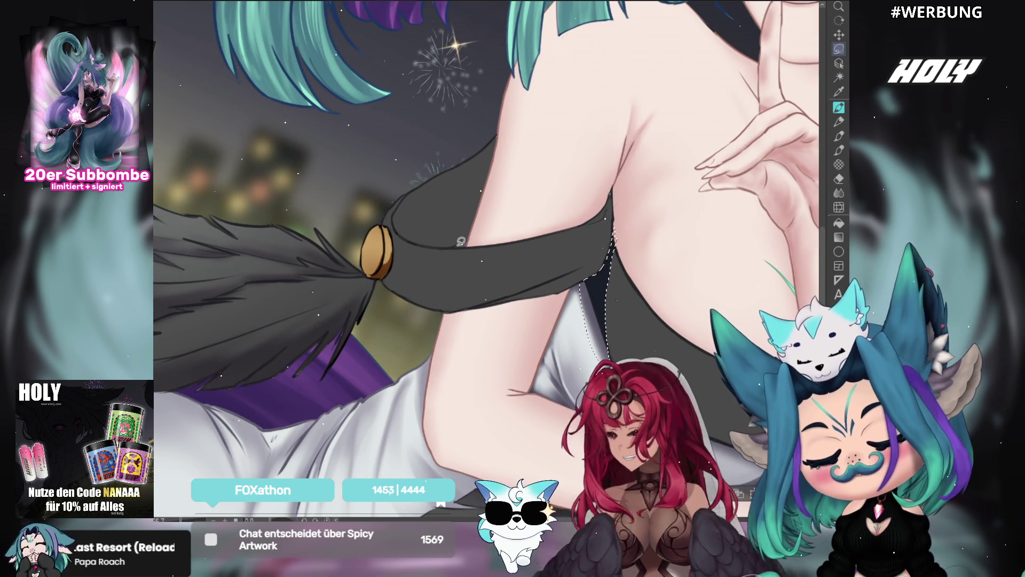
{"action": "mouse_move", "coordinate": [458, 247]}
{"action": "left_mouse_down"}
{"action": "mouse_move", "coordinate": [421, 171]}
{"action": "mouse_move", "coordinate": [466, 230]}
{"action": "left_mouse_up"}
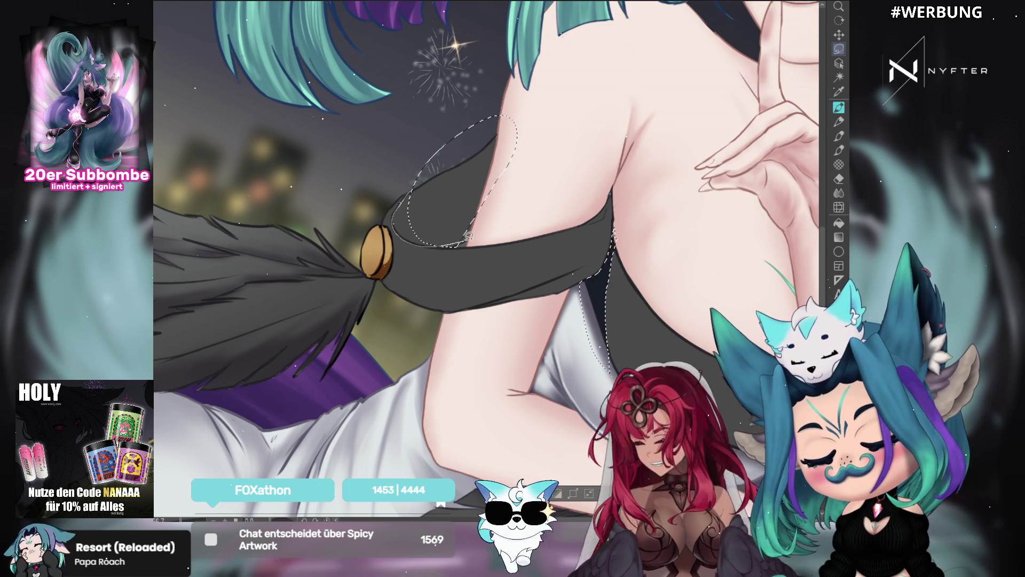
{"action": "left_click_drag", "start_coordinate": [396, 214], "coordinate": [450, 244]}
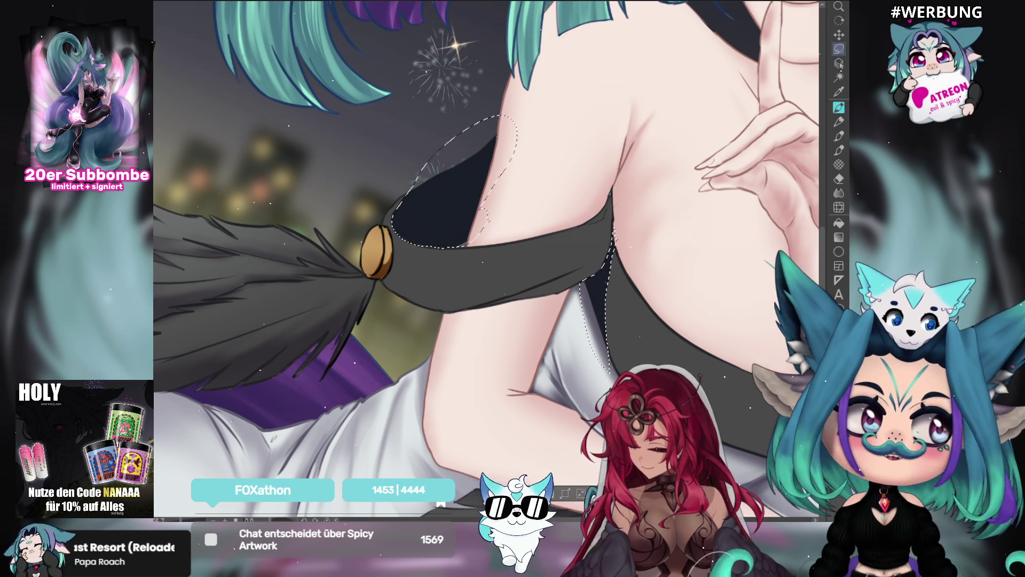
Add the dark strap near the shoulder to the lasso selection, viewed over the bodice and arms
{"action": "mouse_move", "coordinate": [801, 299]}
{"action": "left_mouse_down"}
{"action": "mouse_move", "coordinate": [701, 273]}
{"action": "mouse_move", "coordinate": [624, 157]}
{"action": "left_mouse_up"}
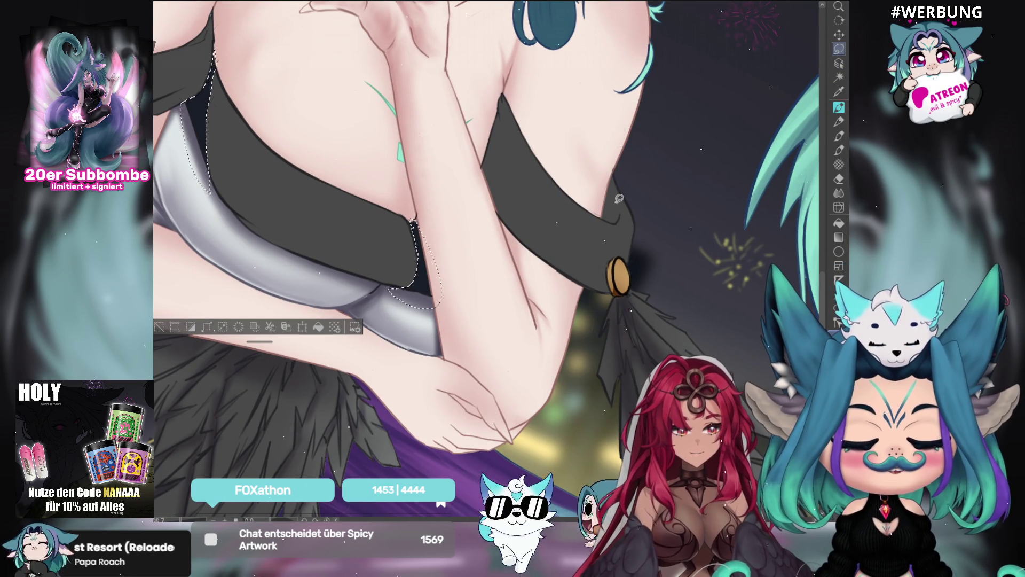
{"action": "mouse_move", "coordinate": [605, 213]}
{"action": "left_mouse_down"}
{"action": "mouse_move", "coordinate": [619, 220]}
{"action": "mouse_move", "coordinate": [624, 197]}
{"action": "mouse_move", "coordinate": [605, 209]}
{"action": "left_mouse_up"}
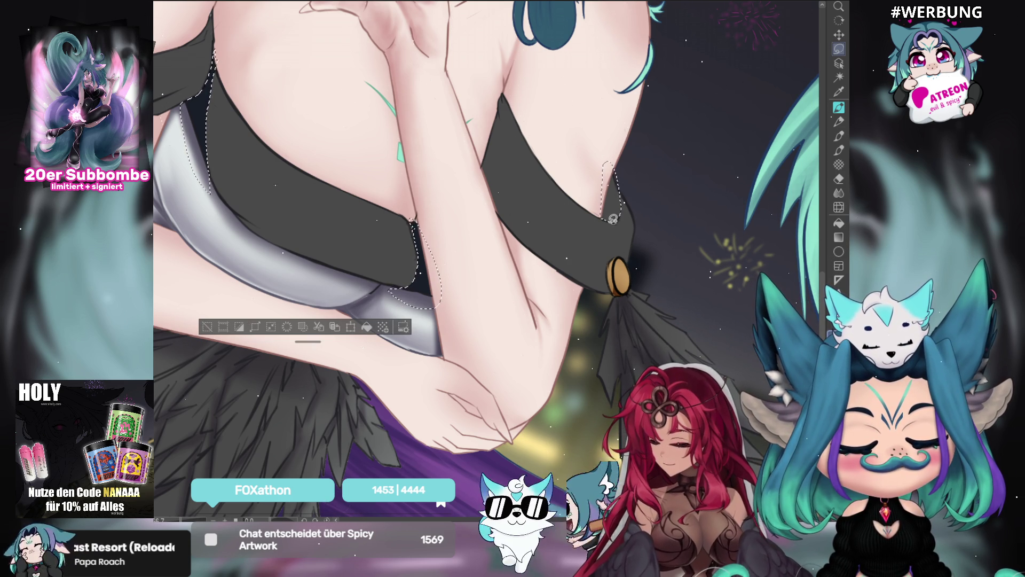
{"action": "scroll", "coordinate": [735, 149], "scroll_direction": "up", "scroll_amount": 5}
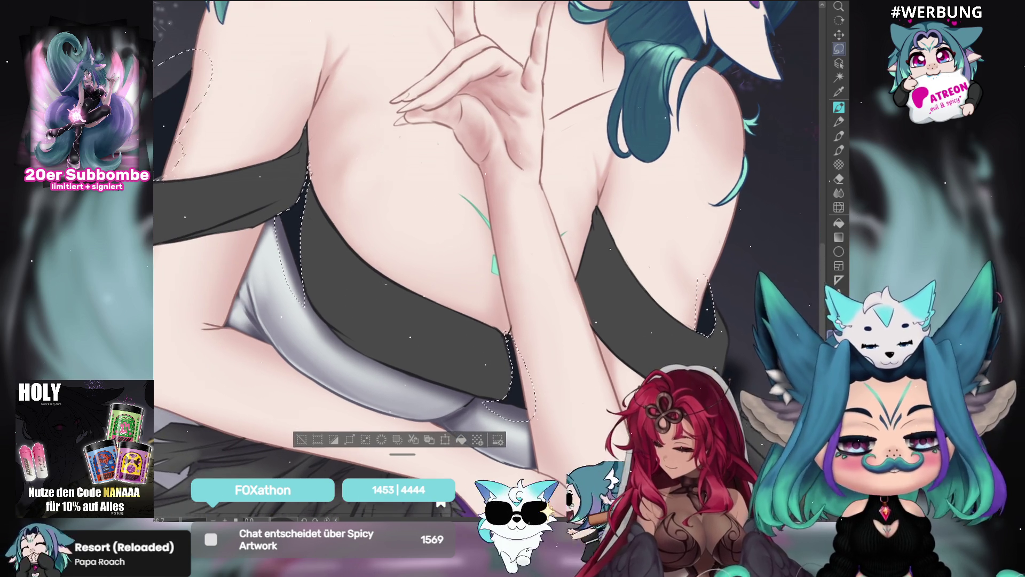
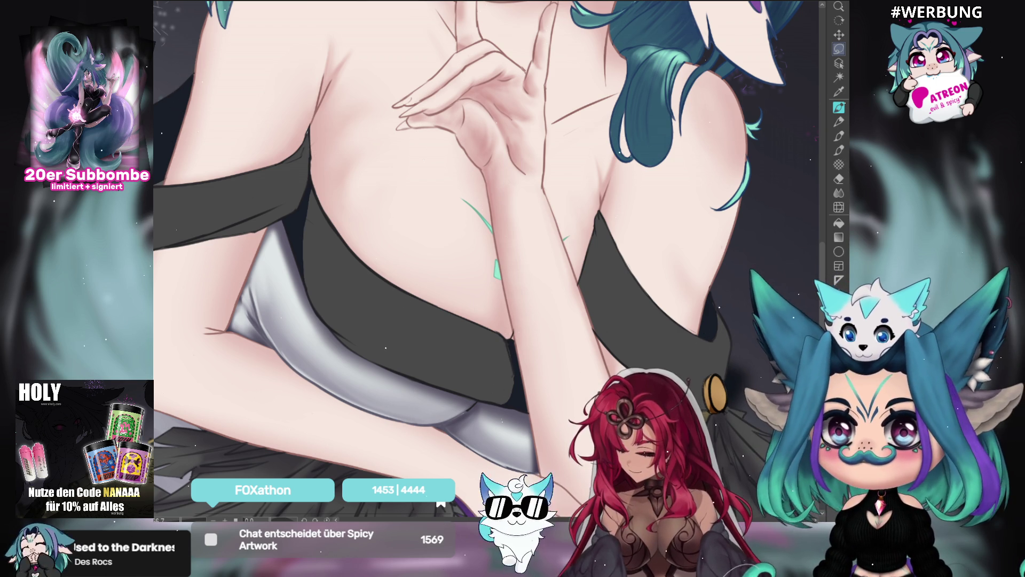
Pan across the dress, feathers, buckle and hands to review the sketch
{"action": "left_click_drag", "start_coordinate": [672, 341], "coordinate": [605, 312]}
{"action": "mouse_move", "coordinate": [535, 365]}
{"action": "left_mouse_down"}
{"action": "mouse_move", "coordinate": [597, 277]}
{"action": "mouse_move", "coordinate": [712, 244]}
{"action": "left_mouse_up"}
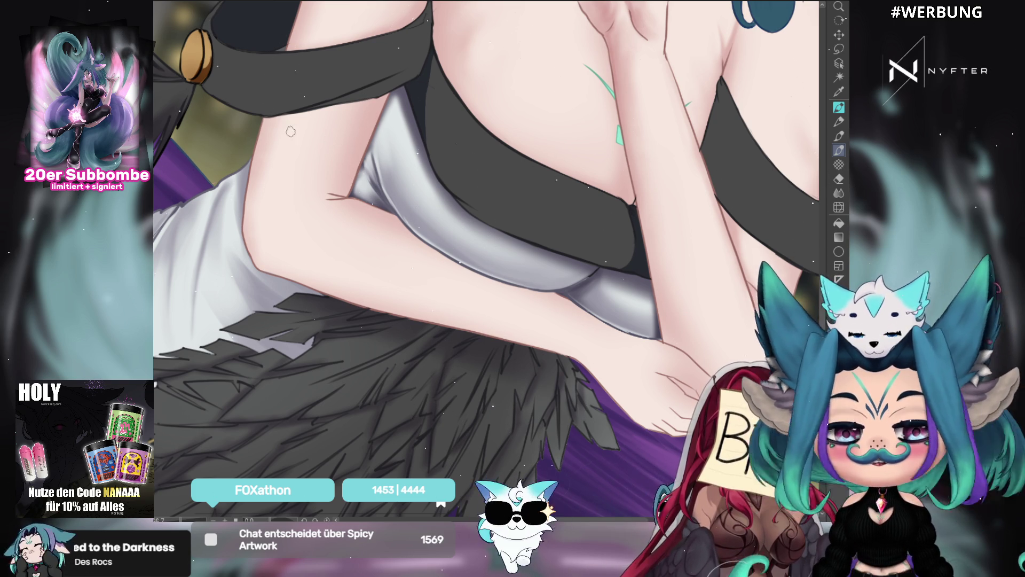
{"action": "left_click_drag", "start_coordinate": [294, 163], "coordinate": [385, 70]}
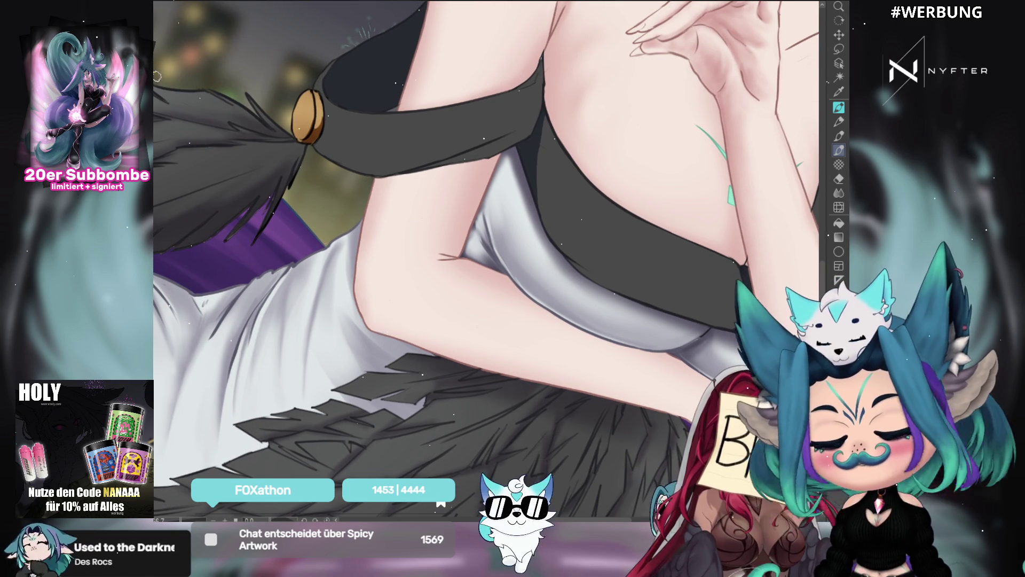
{"action": "mouse_move", "coordinate": [655, 101]}
{"action": "left_mouse_down"}
{"action": "mouse_move", "coordinate": [618, 85]}
{"action": "mouse_move", "coordinate": [511, 120]}
{"action": "left_mouse_up"}
{"action": "scroll", "coordinate": [693, 242], "scroll_direction": "down", "scroll_amount": 3}
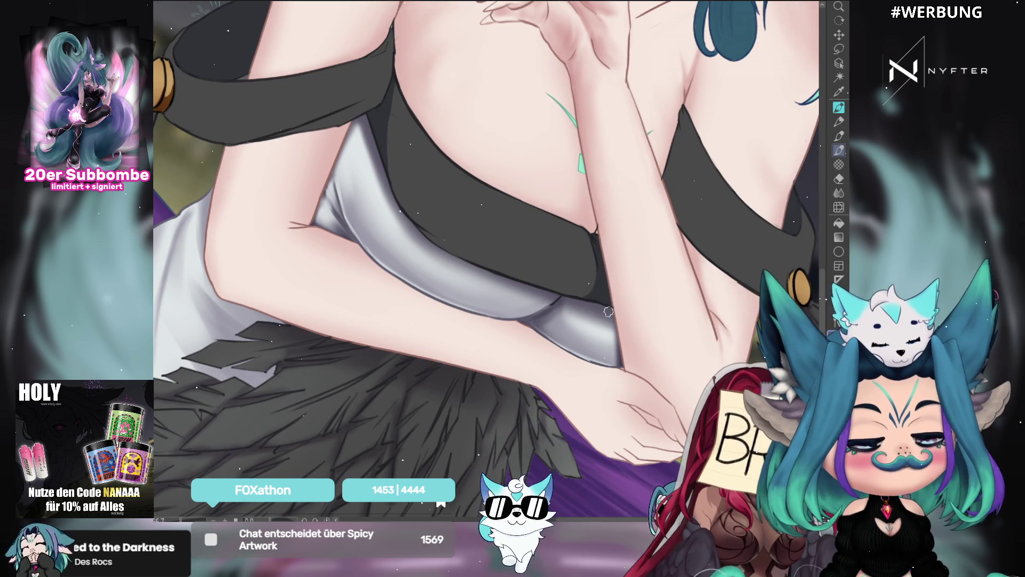
{"action": "scroll", "coordinate": [763, 203], "scroll_direction": "up", "scroll_amount": 2}
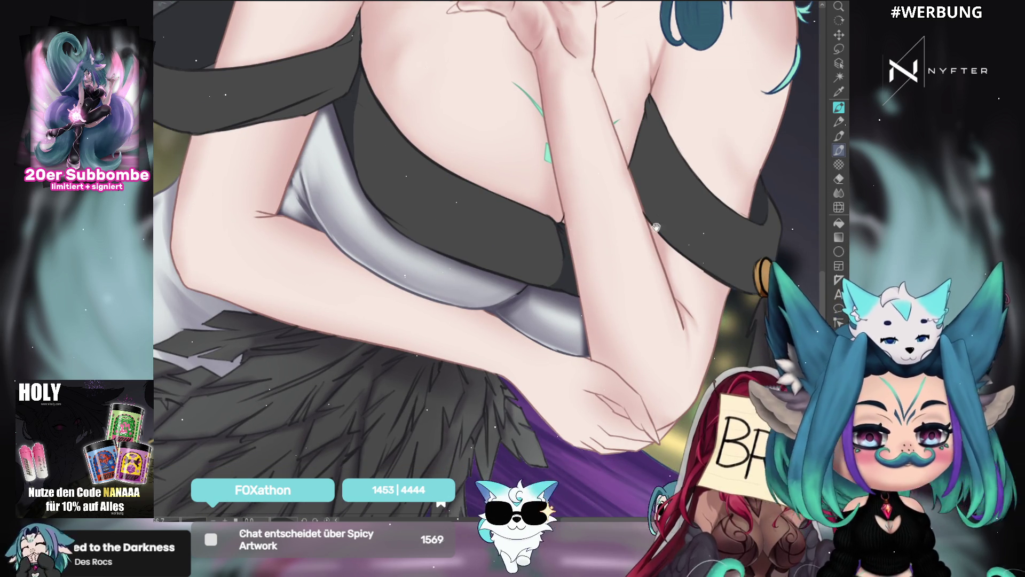
{"action": "scroll", "coordinate": [656, 227], "scroll_direction": "right", "scroll_amount": 3}
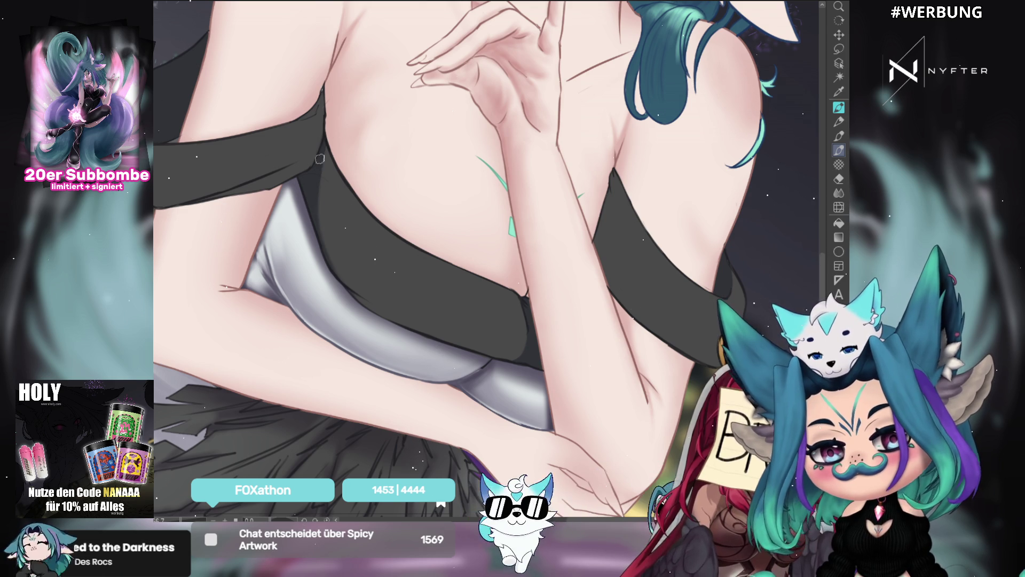
{"action": "left_click_drag", "start_coordinate": [318, 261], "coordinate": [374, 144]}
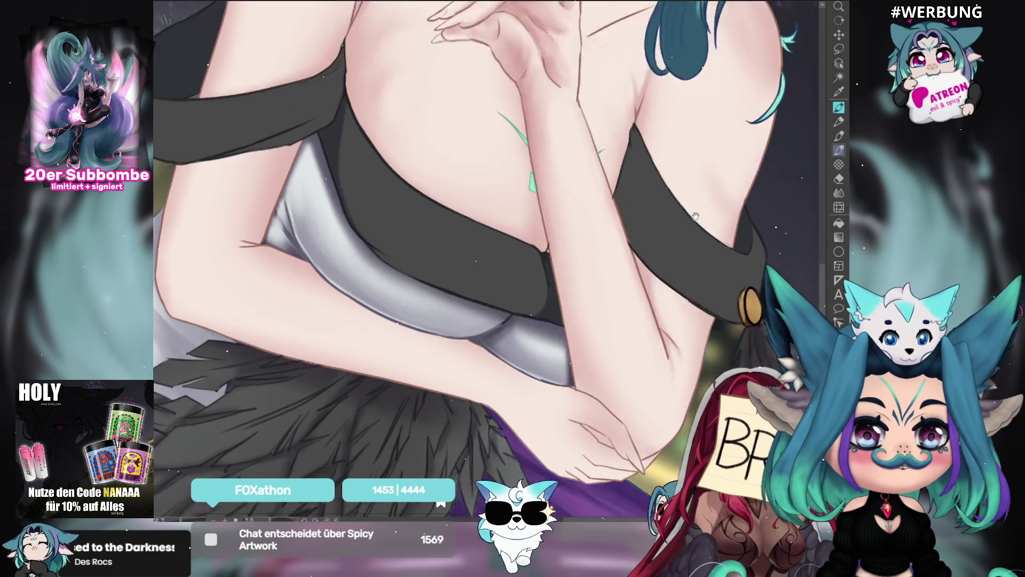
Draw darker brush lines along the right hair and wing and the lower hair and wings
{"action": "left_click", "coordinate": [839, 111]}
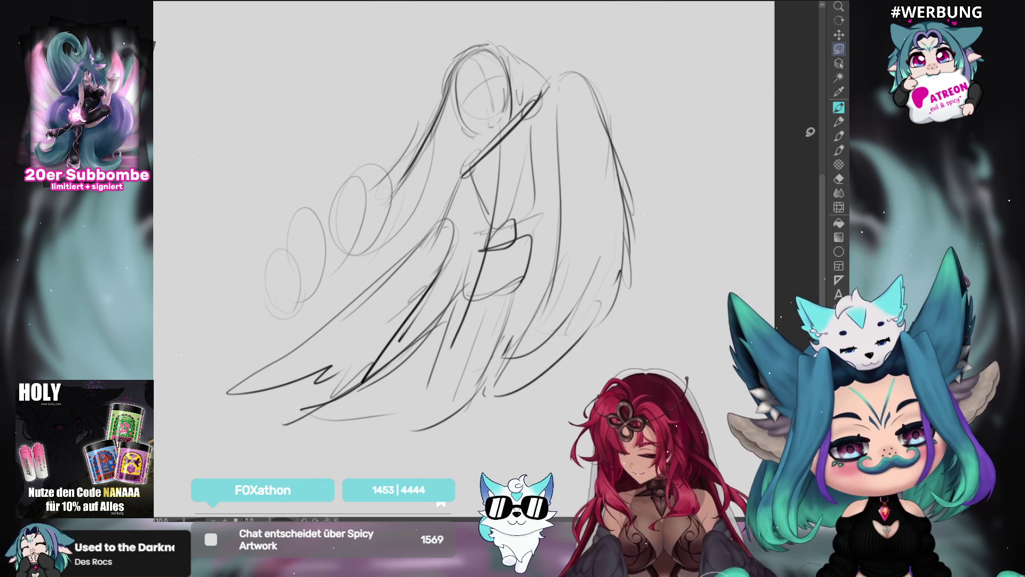
{"action": "left_click_drag", "start_coordinate": [554, 100], "coordinate": [534, 185]}
{"action": "mouse_move", "coordinate": [569, 67]}
{"action": "left_mouse_down"}
{"action": "mouse_move", "coordinate": [550, 179]}
{"action": "mouse_move", "coordinate": [592, 128]}
{"action": "left_mouse_up"}
{"action": "left_click_drag", "start_coordinate": [622, 270], "coordinate": [506, 411]}
{"action": "left_click_drag", "start_coordinate": [579, 319], "coordinate": [467, 427]}
{"action": "left_click_drag", "start_coordinate": [553, 354], "coordinate": [474, 426]}
{"action": "mouse_move", "coordinate": [622, 283]}
{"action": "left_mouse_down"}
{"action": "mouse_move", "coordinate": [521, 402]}
{"action": "mouse_move", "coordinate": [599, 332]}
{"action": "left_mouse_up"}
{"action": "left_click_drag", "start_coordinate": [709, 235], "coordinate": [705, 204]}
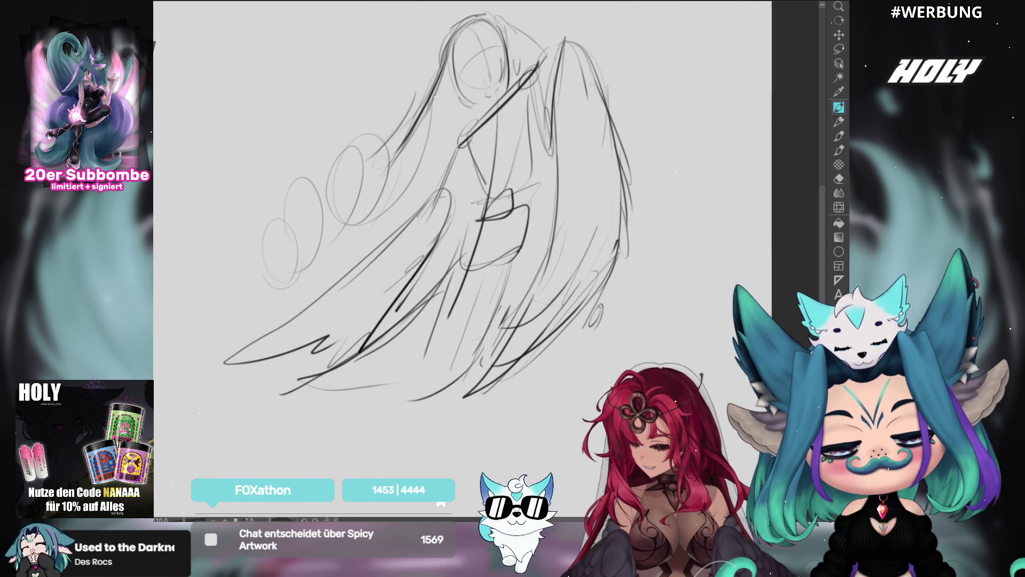
Draw lines along the figure's left side, undo them, and redraw them
{"action": "left_click_drag", "start_coordinate": [631, 227], "coordinate": [615, 262]}
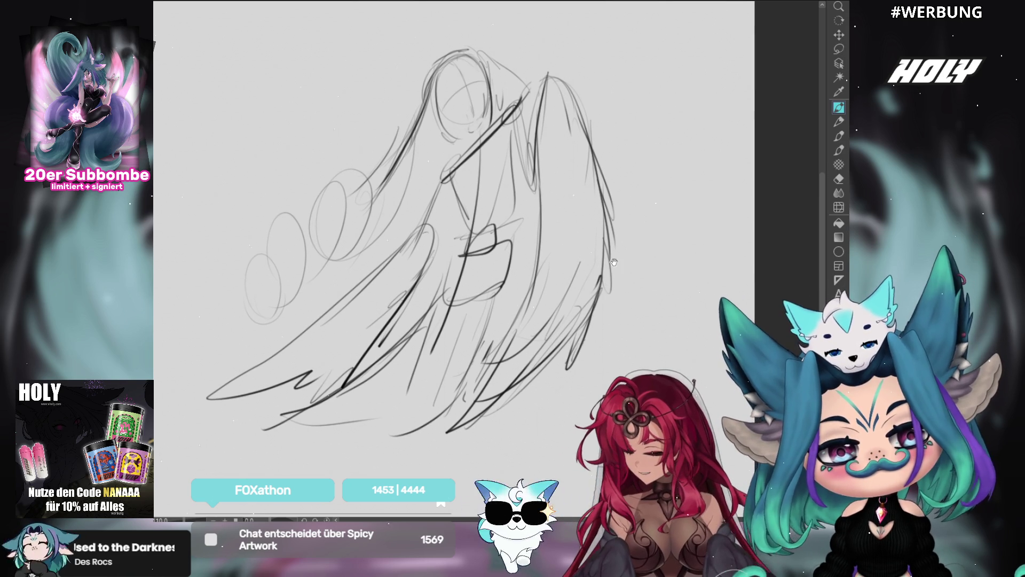
{"action": "mouse_move", "coordinate": [448, 182]}
{"action": "left_mouse_down"}
{"action": "mouse_move", "coordinate": [423, 252]}
{"action": "mouse_move", "coordinate": [422, 239]}
{"action": "left_mouse_up"}
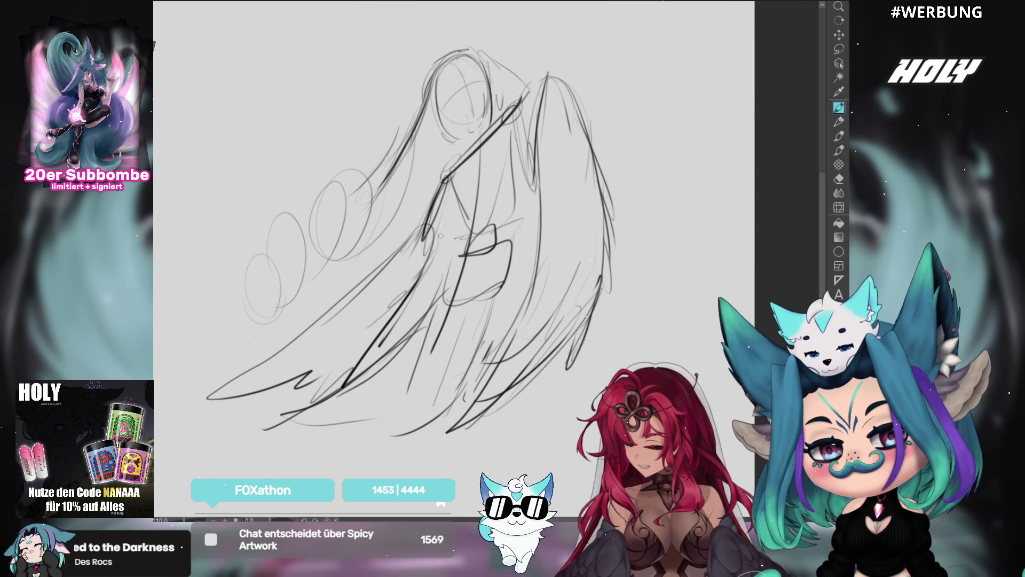
{"action": "key", "text": "ctrl+z"}
{"action": "left_click_drag", "start_coordinate": [449, 187], "coordinate": [432, 267]}
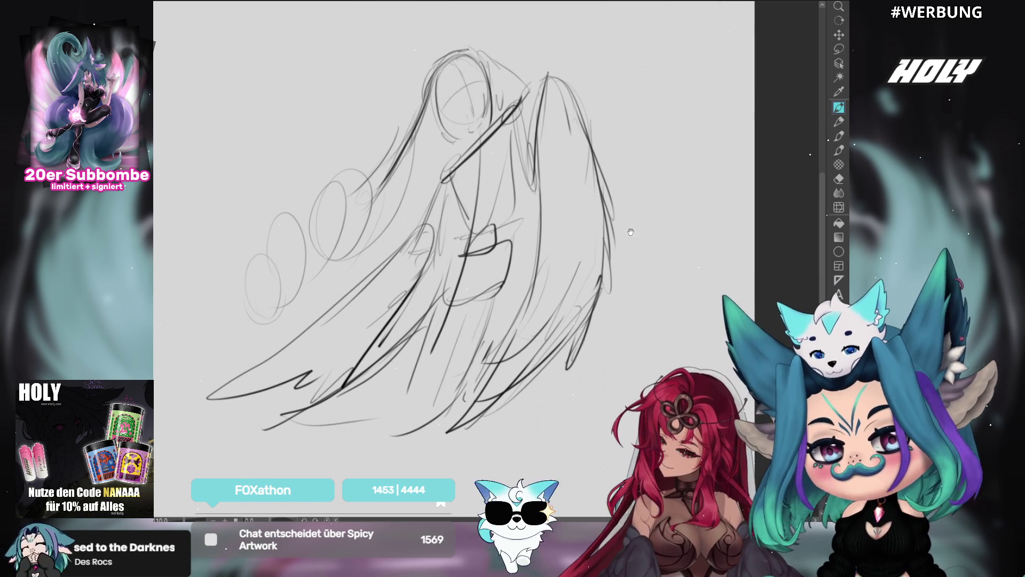
{"action": "left_click_drag", "start_coordinate": [631, 232], "coordinate": [628, 233]}
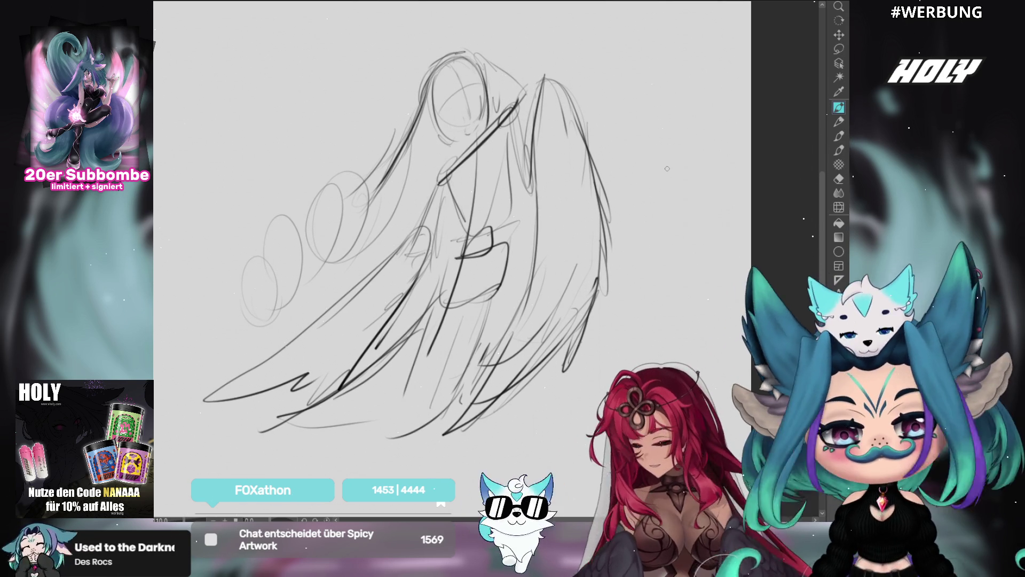
{"action": "scroll", "coordinate": [660, 173], "scroll_direction": "down", "scroll_amount": 1}
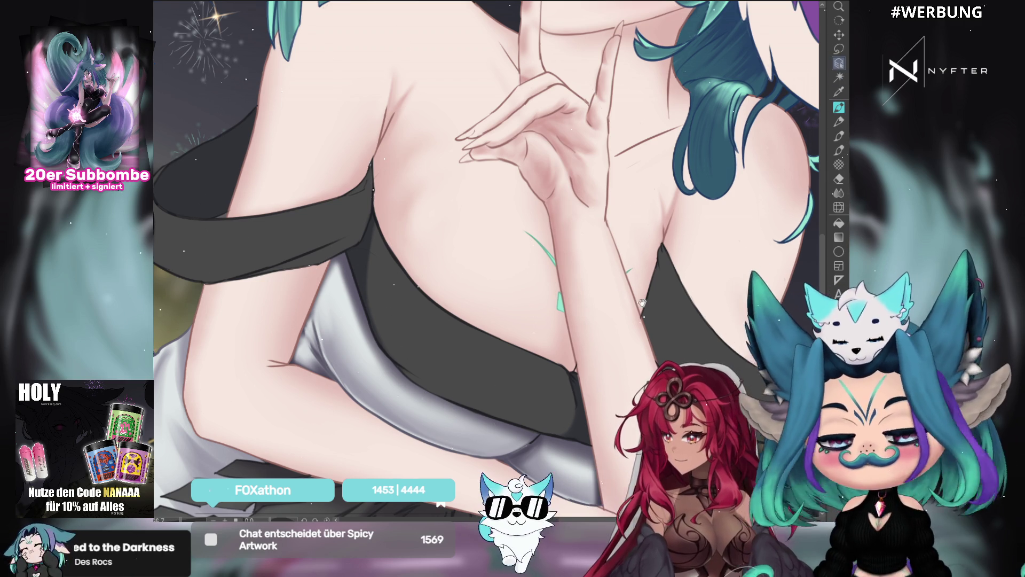
Briefly try a selection tool, go back to the pen, and pan up to the chin and lips
{"action": "left_click_drag", "start_coordinate": [642, 303], "coordinate": [655, 284]}
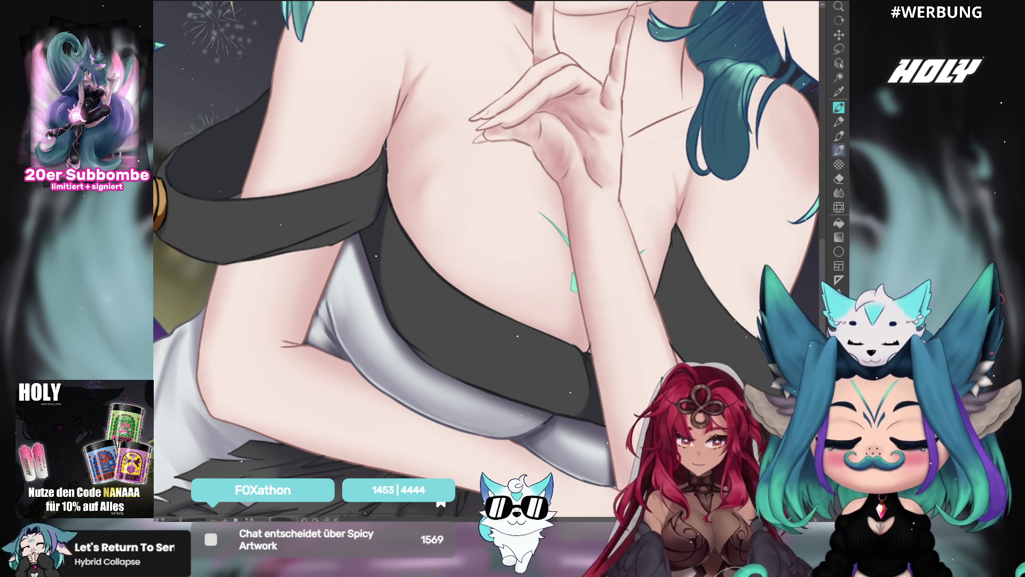
{"action": "left_click", "coordinate": [839, 63]}
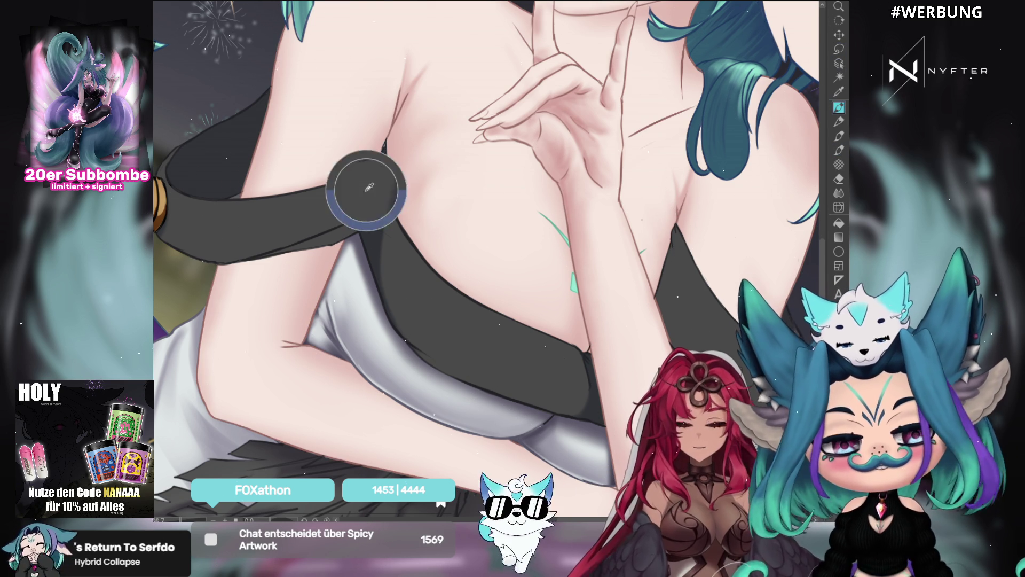
{"action": "key", "text": "m"}
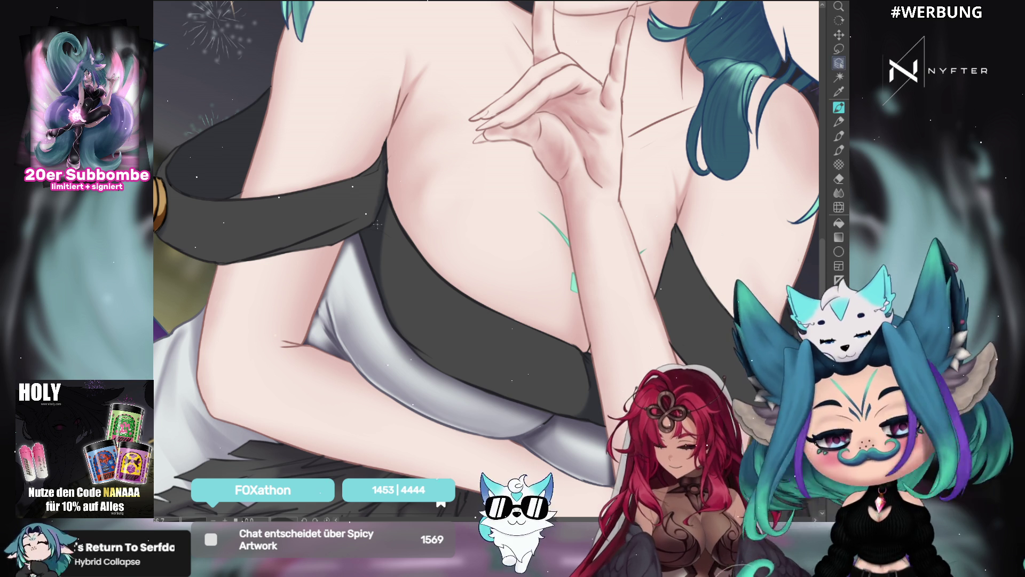
{"action": "left_click", "coordinate": [839, 150]}
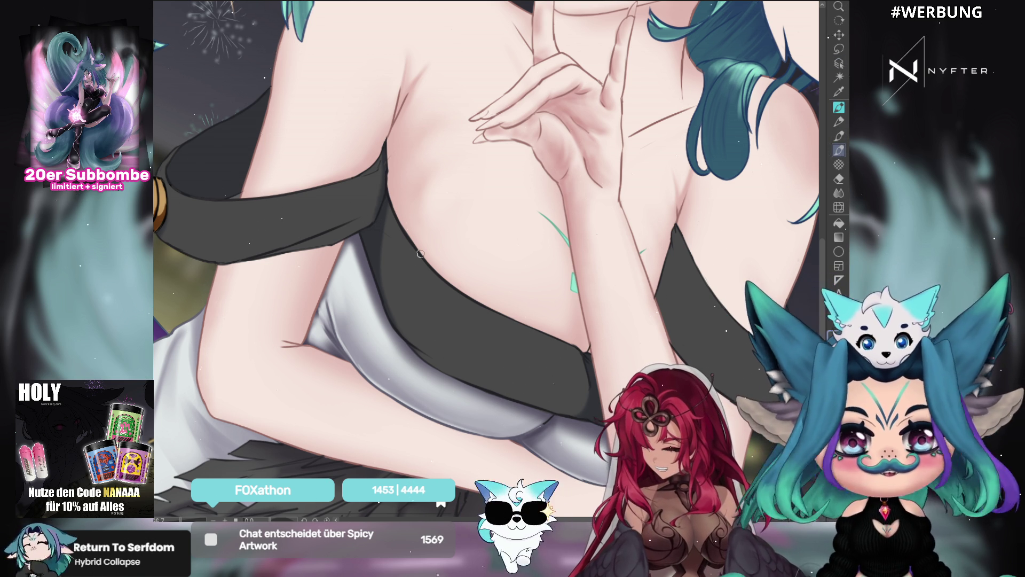
{"action": "mouse_move", "coordinate": [482, 156]}
{"action": "left_mouse_down"}
{"action": "mouse_move", "coordinate": [488, 213]}
{"action": "mouse_move", "coordinate": [470, 241]}
{"action": "left_mouse_up"}
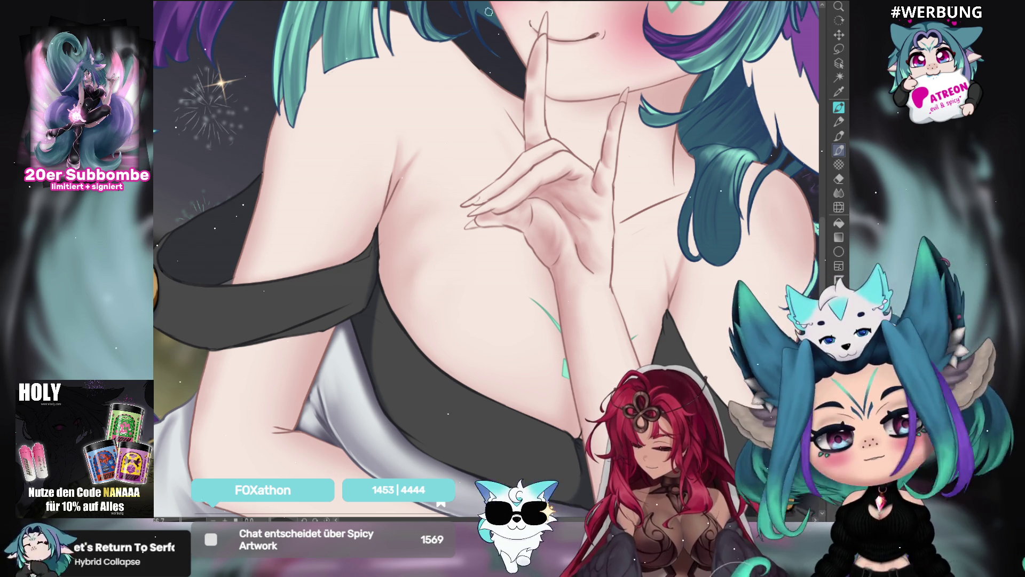
{"action": "left_click_drag", "start_coordinate": [646, 208], "coordinate": [620, 222]}
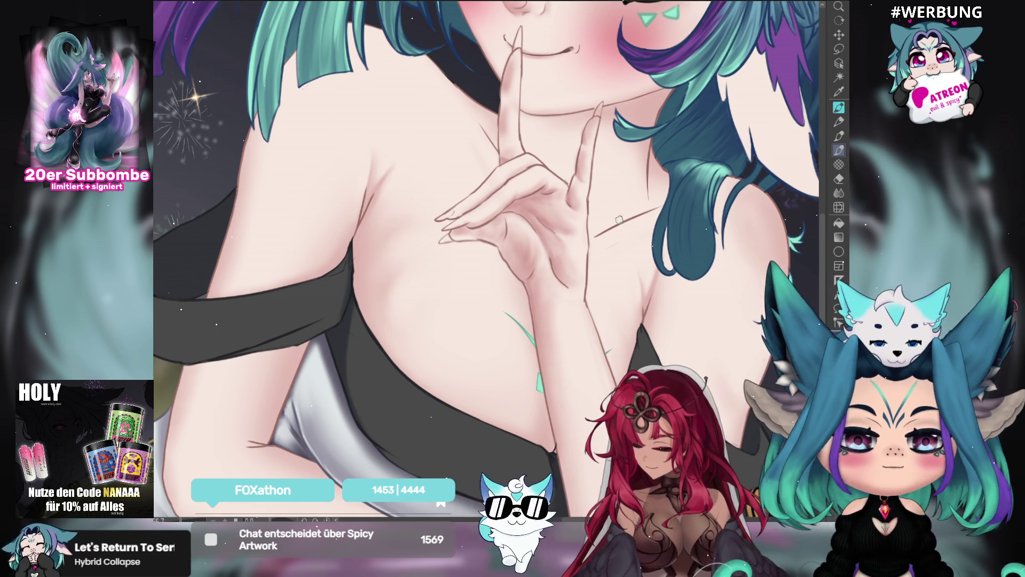
{"action": "scroll", "coordinate": [619, 220], "scroll_direction": "down", "scroll_amount": 4}
{"action": "scroll", "coordinate": [465, 259], "scroll_direction": "up", "scroll_amount": 4}
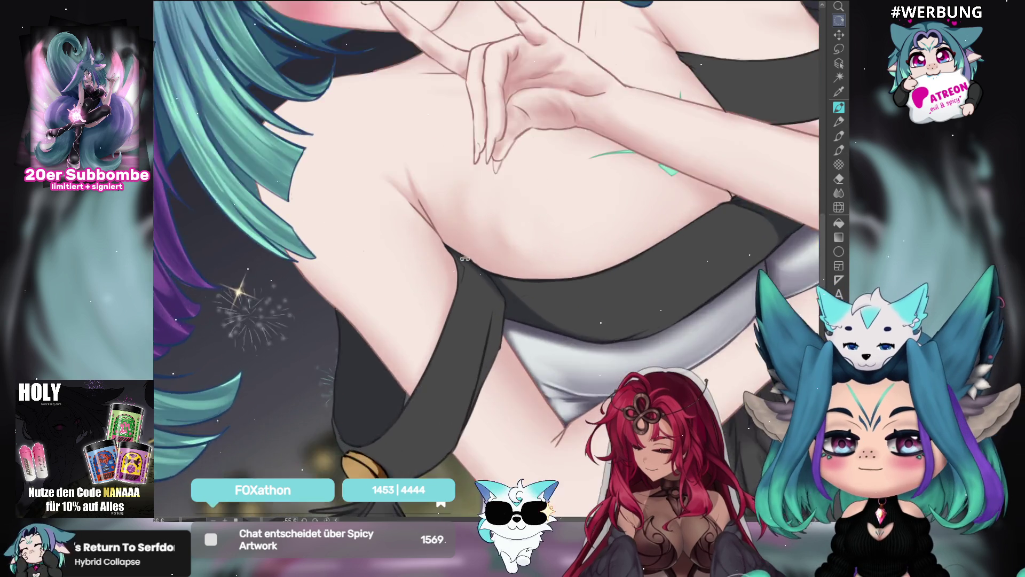
{"action": "scroll", "coordinate": [464, 259], "scroll_direction": "up", "scroll_amount": 2}
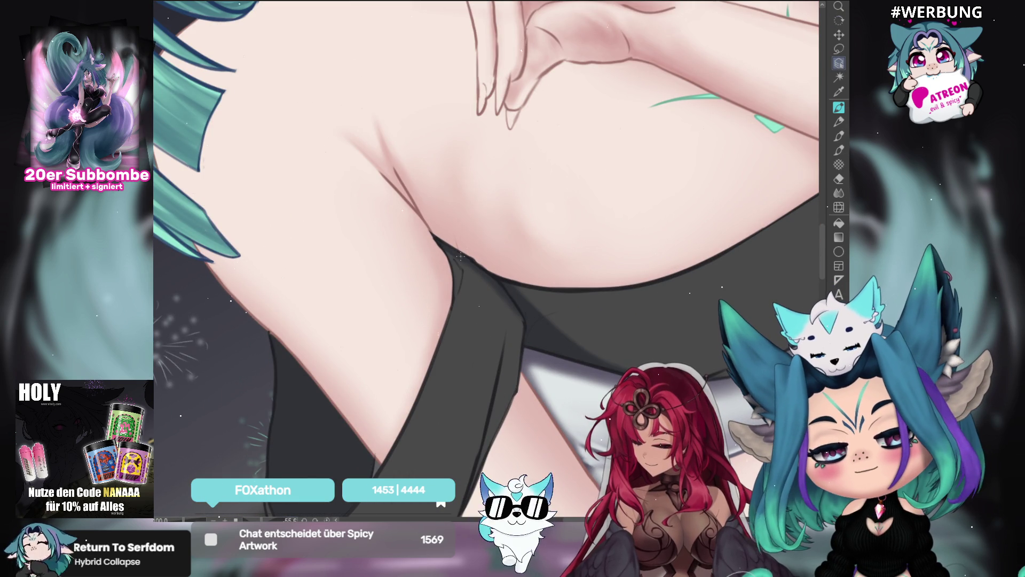
{"action": "key", "text": "m"}
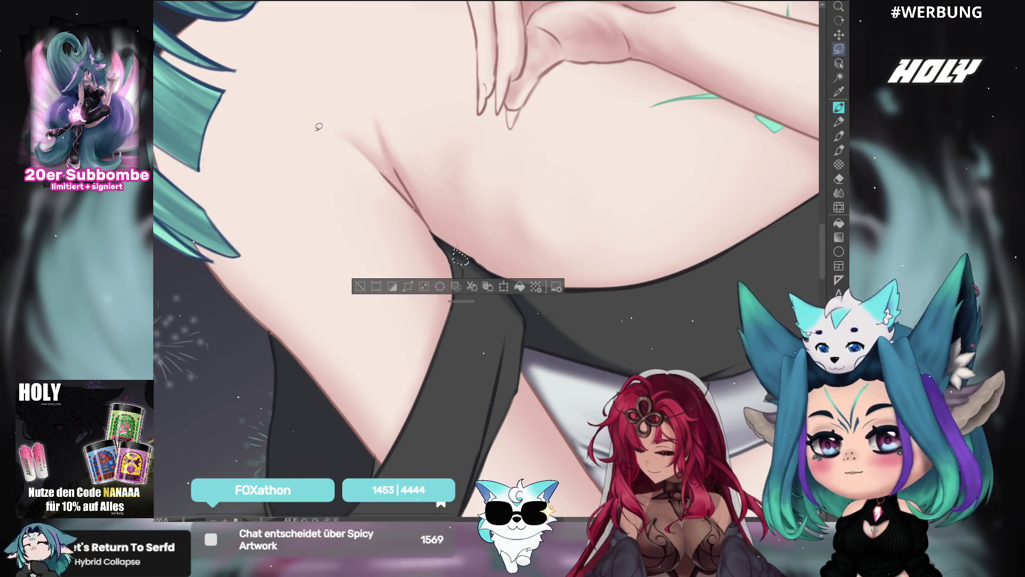
{"action": "left_click_drag", "start_coordinate": [464, 251], "coordinate": [460, 257]}
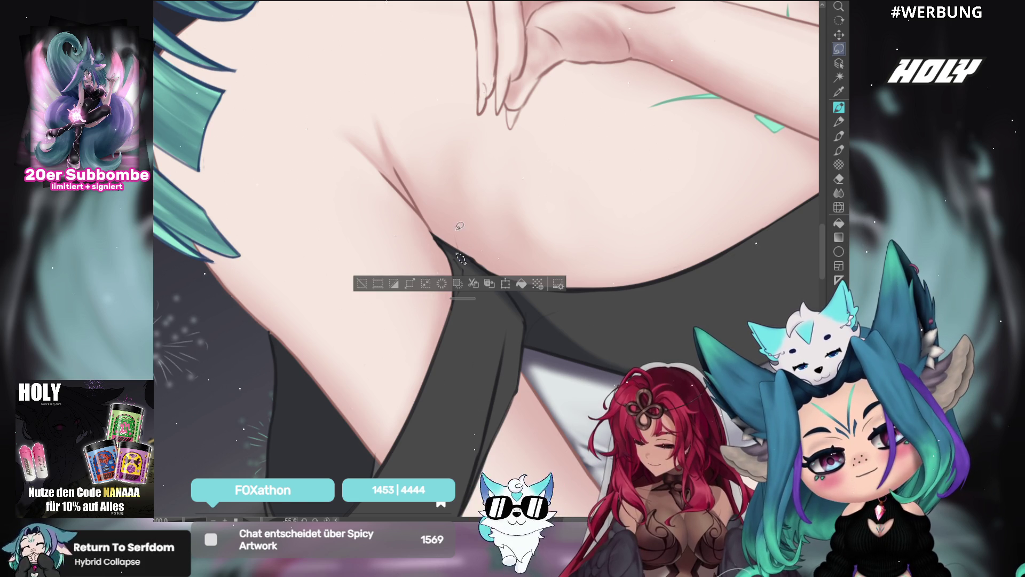
{"action": "key", "text": "ctrl+d"}
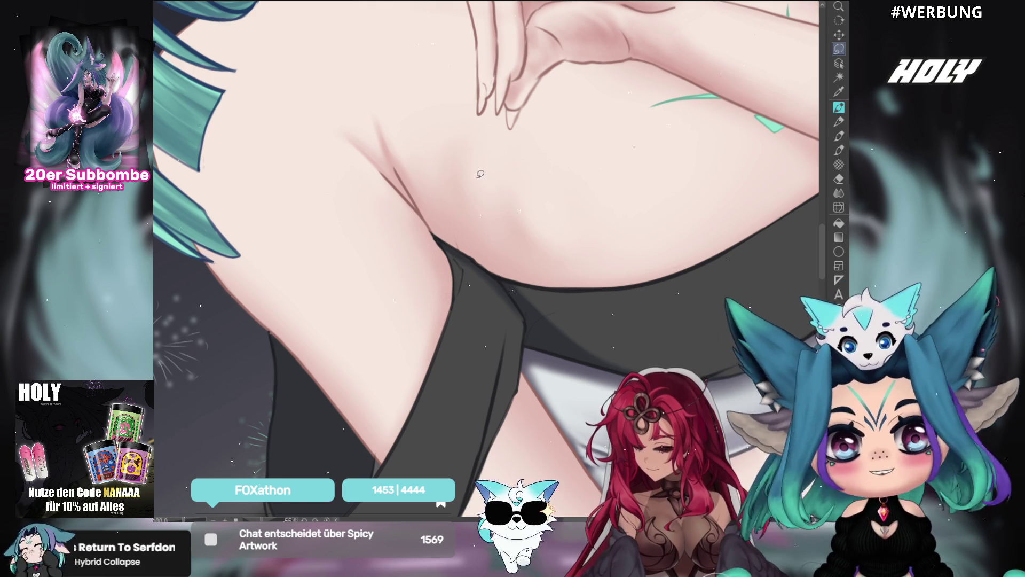
{"action": "scroll", "coordinate": [477, 171], "scroll_direction": "down", "scroll_amount": 5}
{"action": "scroll", "coordinate": [580, 211], "scroll_direction": "down", "scroll_amount": 2}
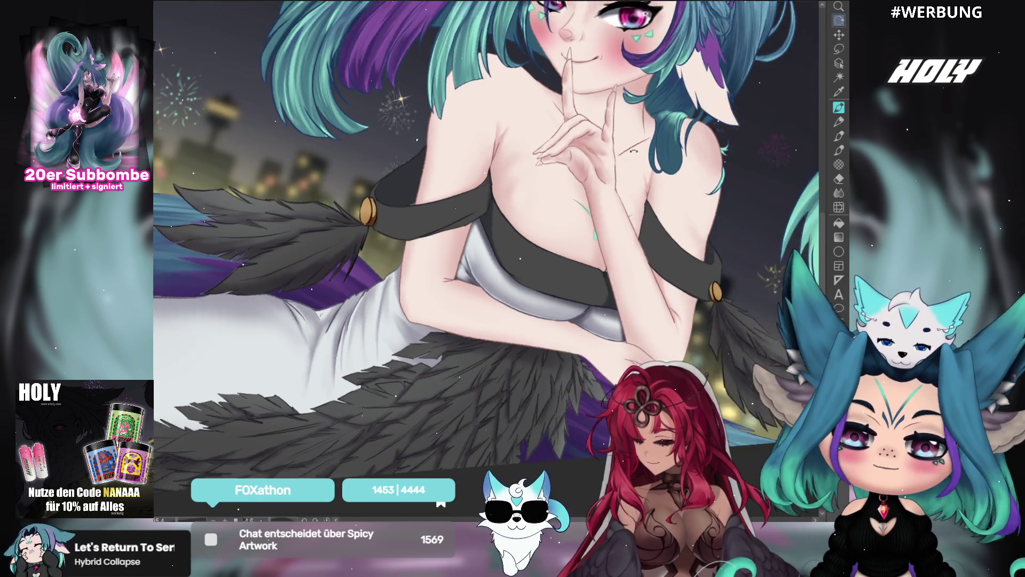
{"action": "left_click_drag", "start_coordinate": [634, 151], "coordinate": [631, 185]}
{"action": "scroll", "coordinate": [630, 184], "scroll_direction": "down", "scroll_amount": 4}
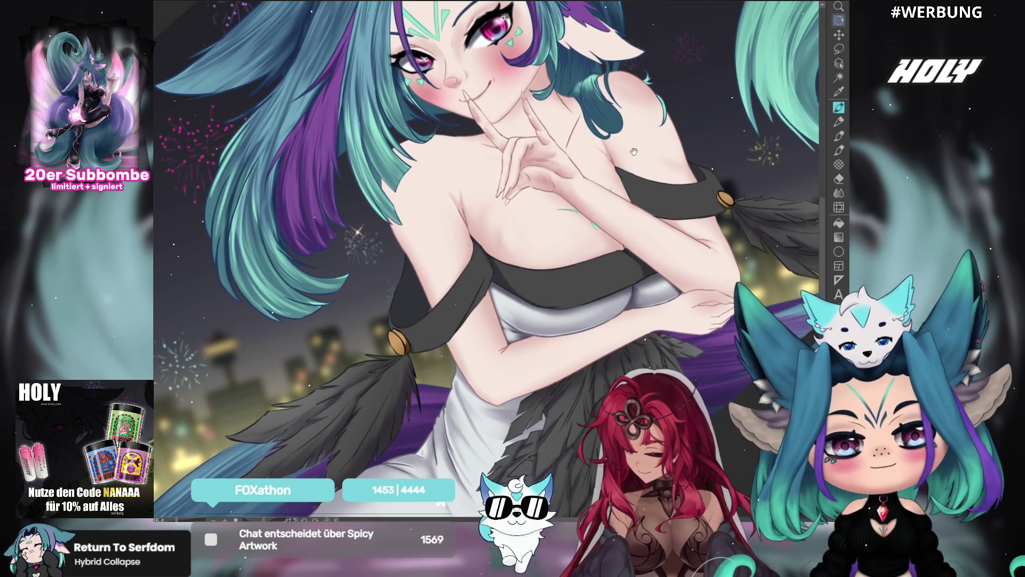
{"action": "scroll", "coordinate": [653, 189], "scroll_direction": "down", "scroll_amount": 2}
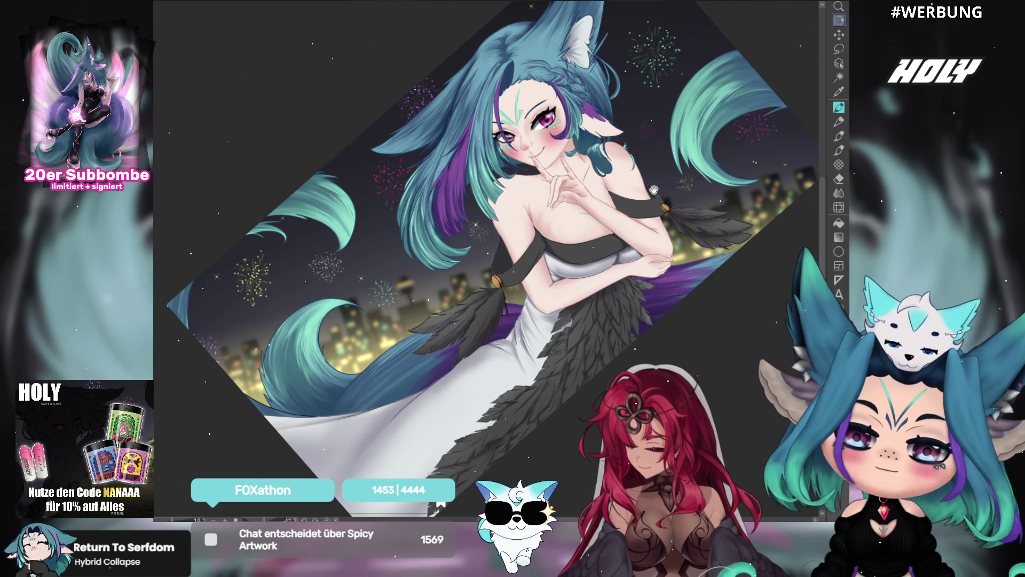
{"action": "scroll", "coordinate": [681, 178], "scroll_direction": "up", "scroll_amount": 1}
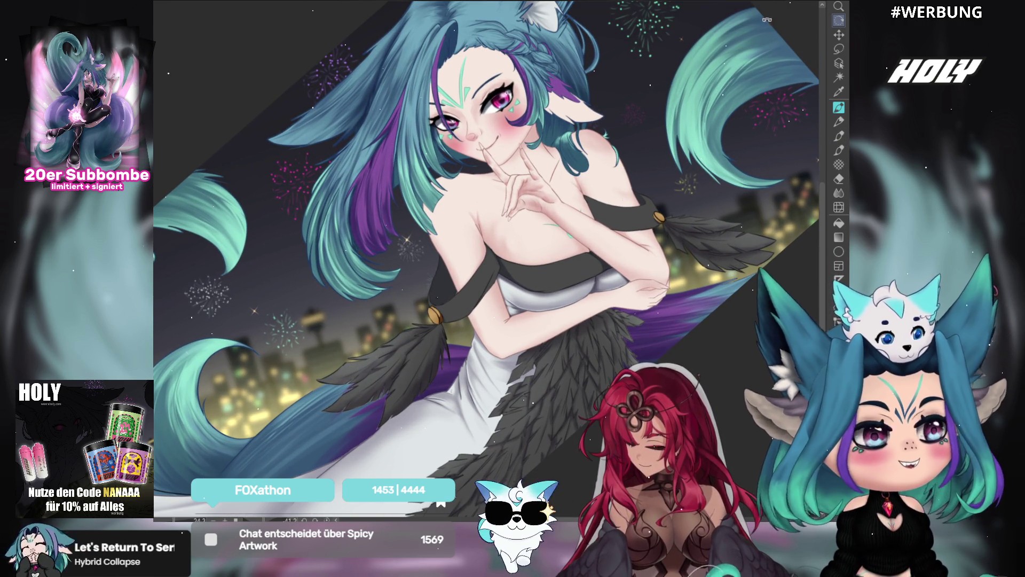
{"action": "left_click_drag", "start_coordinate": [632, 116], "coordinate": [632, 158]}
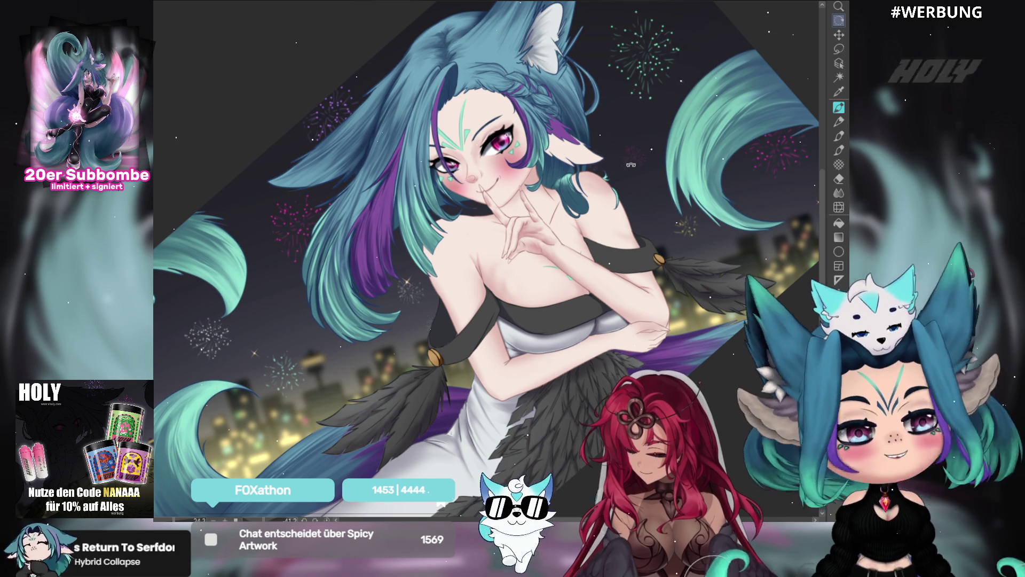
{"action": "left_click_drag", "start_coordinate": [560, 135], "coordinate": [708, 117]}
{"action": "scroll", "coordinate": [708, 117], "scroll_direction": "up", "scroll_amount": 2}
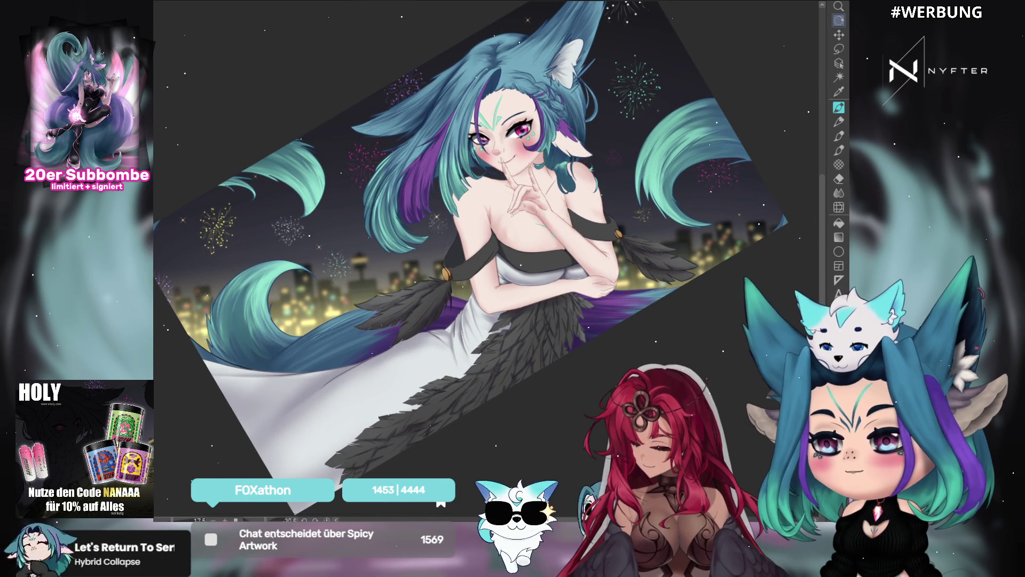
{"action": "scroll", "coordinate": [489, 174], "scroll_direction": "up", "scroll_amount": 2}
{"action": "scroll", "coordinate": [643, 142], "scroll_direction": "down", "scroll_amount": 1}
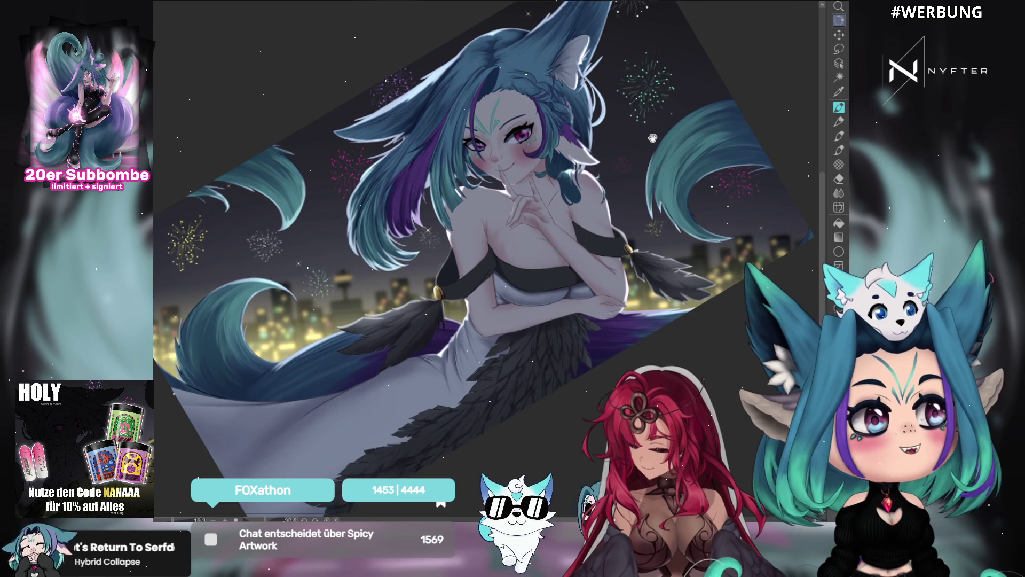
{"action": "key", "text": "asciicircum"}
{"action": "scroll", "coordinate": [653, 139], "scroll_direction": "up", "scroll_amount": 1}
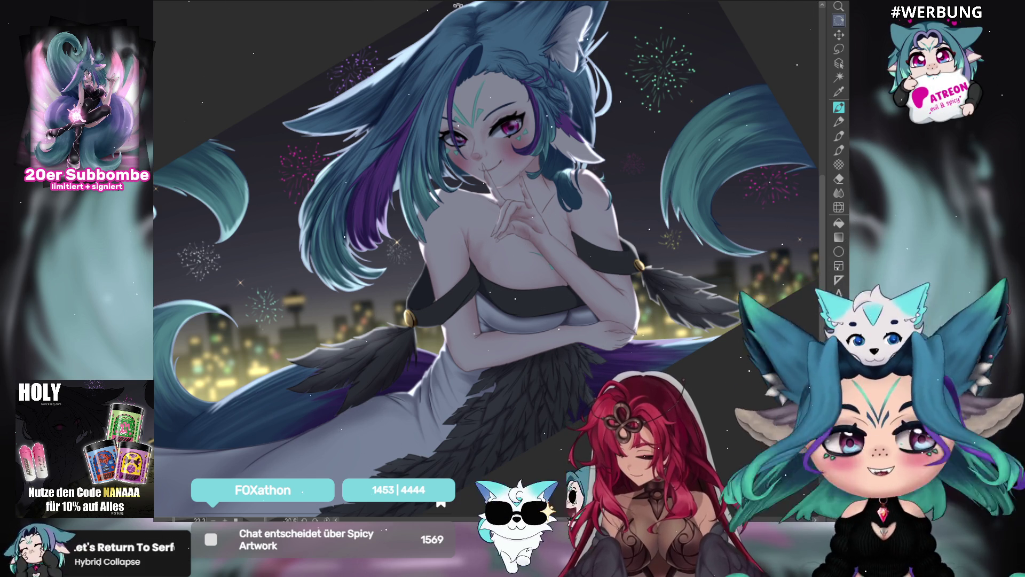
{"action": "left_click_drag", "start_coordinate": [552, 37], "coordinate": [514, 68]}
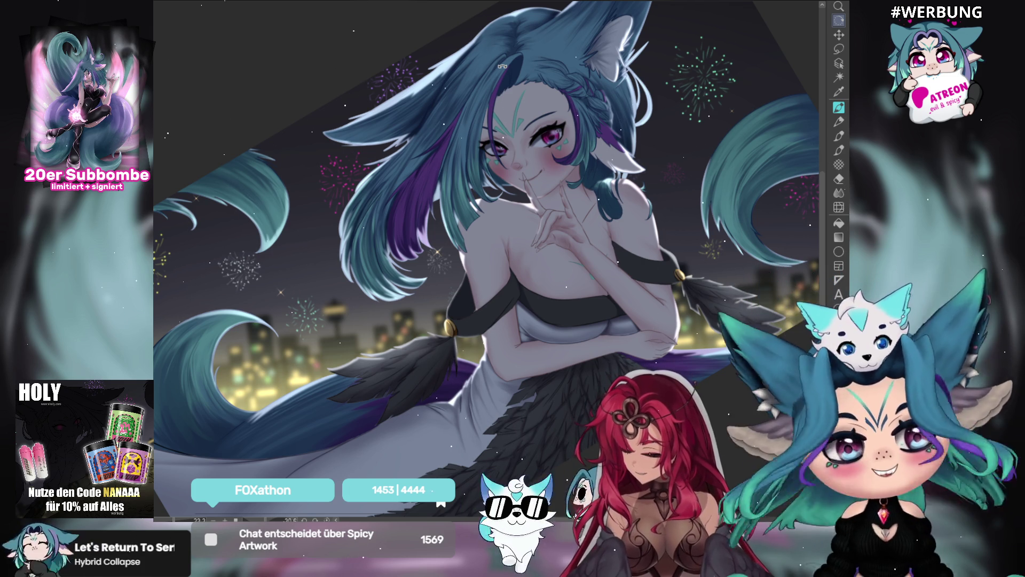
{"action": "left_click", "coordinate": [838, 152]}
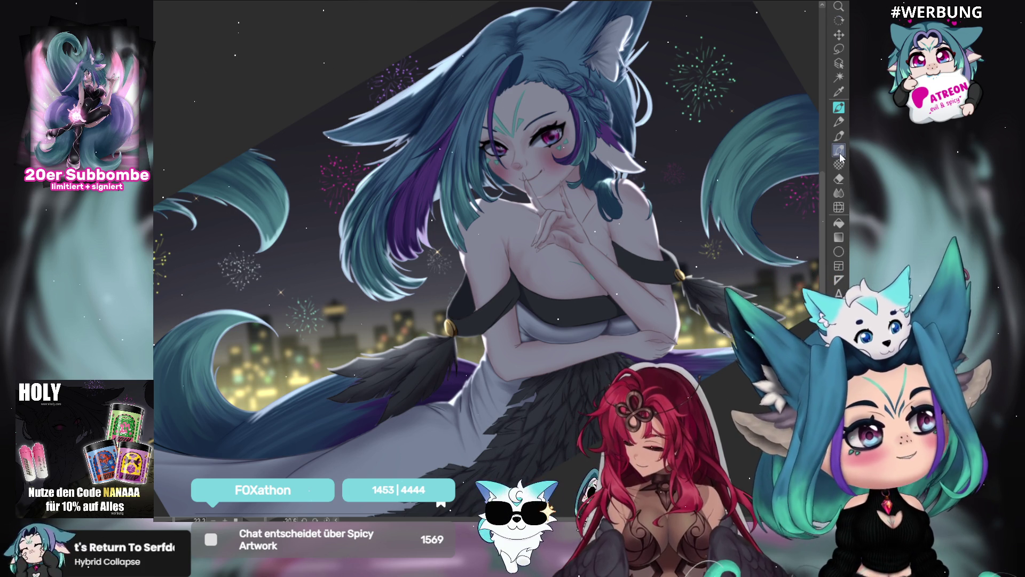
{"action": "left_click_drag", "start_coordinate": [447, 364], "coordinate": [484, 258]}
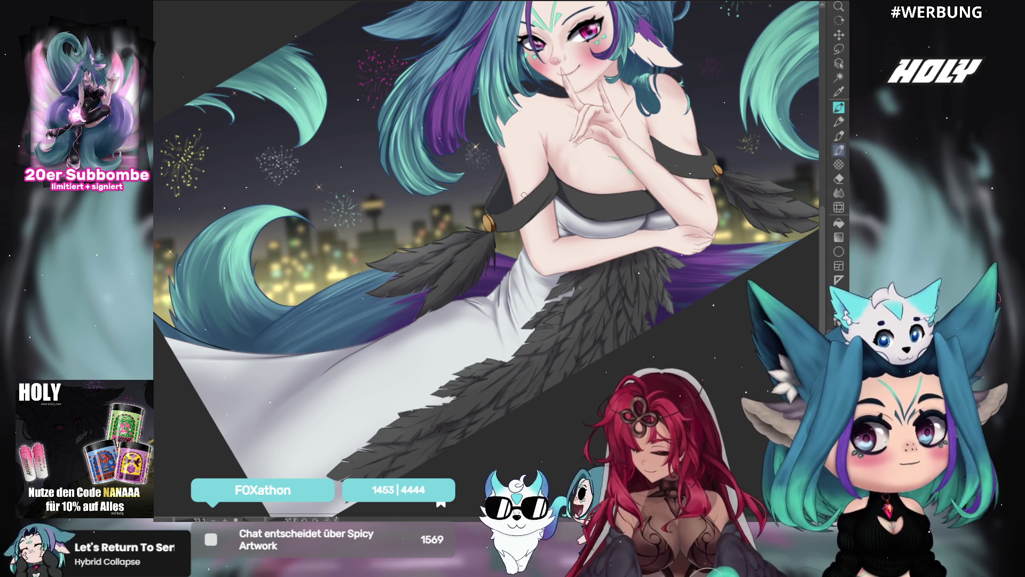
{"action": "mouse_move", "coordinate": [747, 230]}
{"action": "left_mouse_down"}
{"action": "mouse_move", "coordinate": [728, 214]}
{"action": "mouse_move", "coordinate": [710, 251]}
{"action": "mouse_move", "coordinate": [670, 263]}
{"action": "left_mouse_up"}
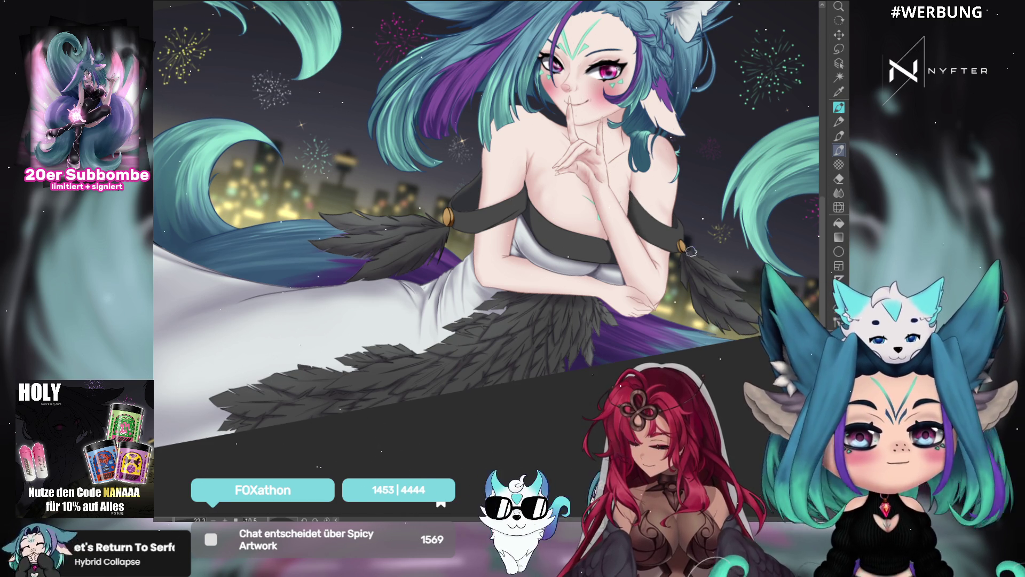
{"action": "key", "text": "m"}
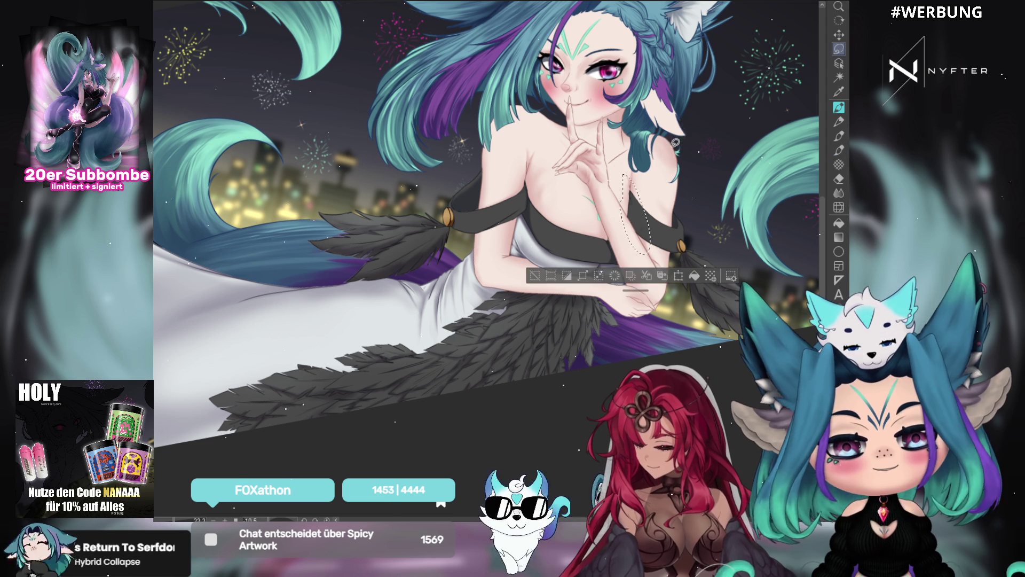
{"action": "key", "text": "b"}
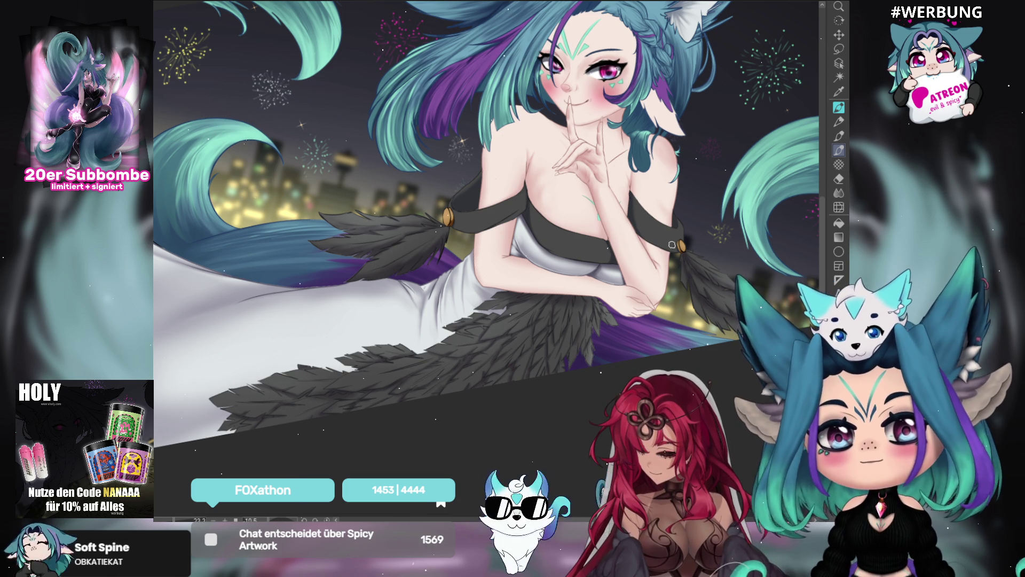
{"action": "left_click_drag", "start_coordinate": [656, 204], "coordinate": [672, 197]}
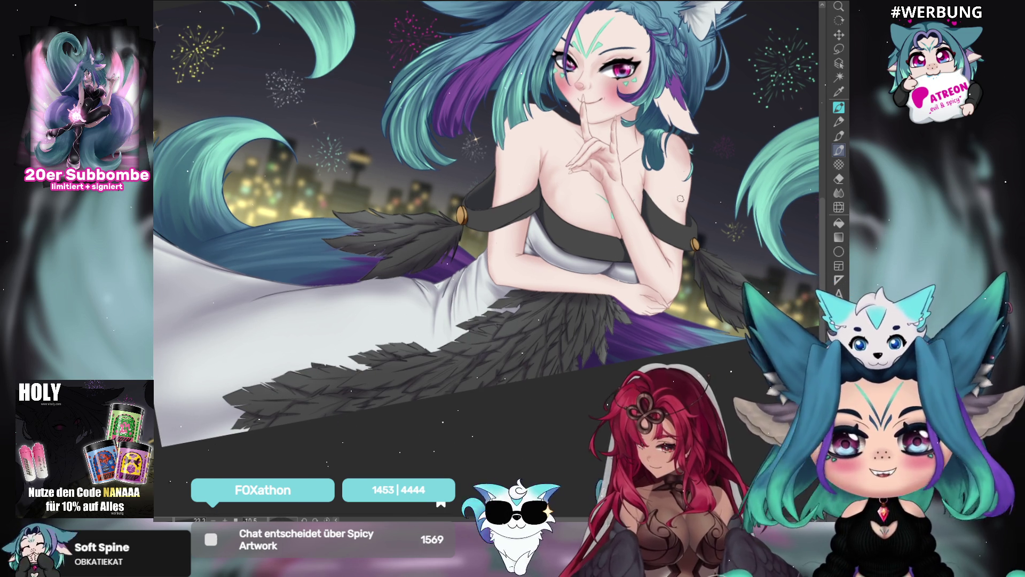
{"action": "mouse_move", "coordinate": [647, 288]}
{"action": "left_mouse_down"}
{"action": "mouse_move", "coordinate": [635, 291]}
{"action": "mouse_move", "coordinate": [640, 316]}
{"action": "left_mouse_up"}
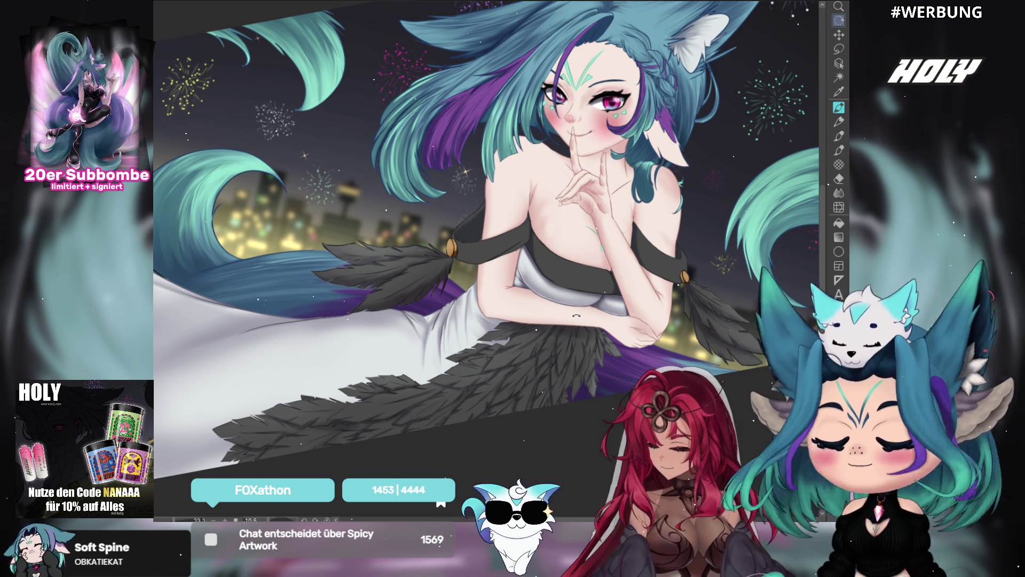
{"action": "left_click_drag", "start_coordinate": [738, 214], "coordinate": [725, 319]}
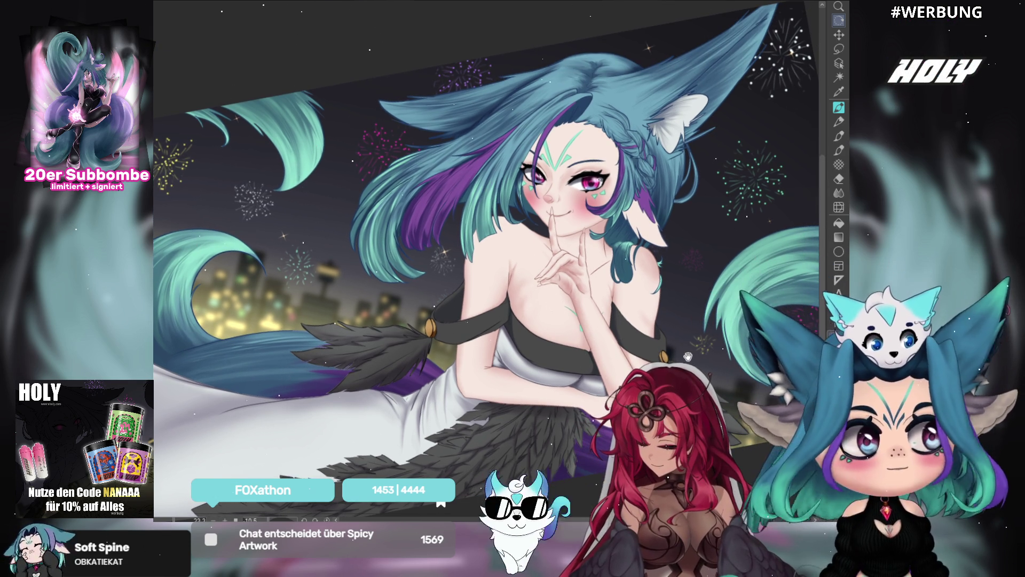
{"action": "left_click_drag", "start_coordinate": [673, 283], "coordinate": [689, 231]}
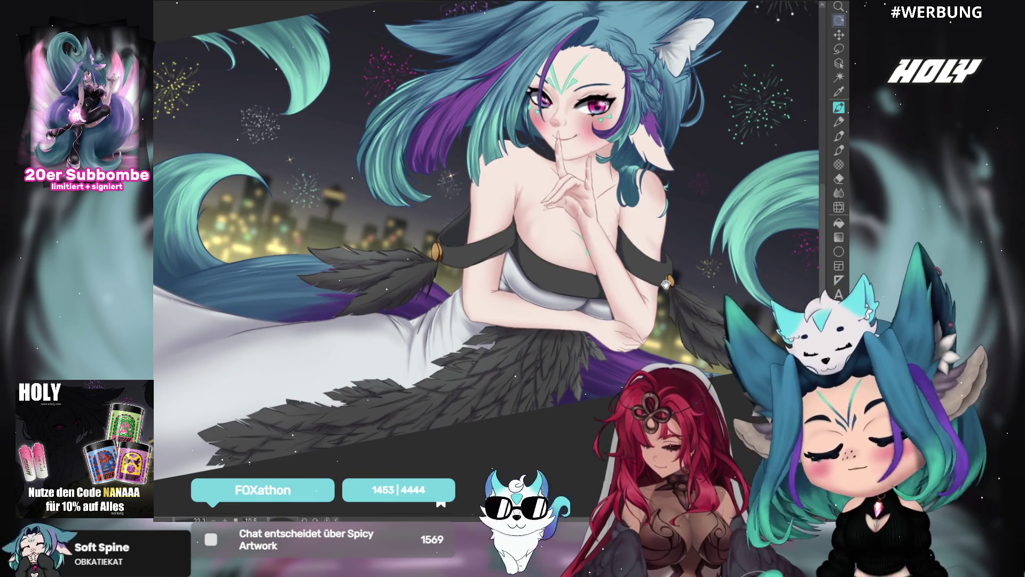
{"action": "left_click", "coordinate": [839, 149]}
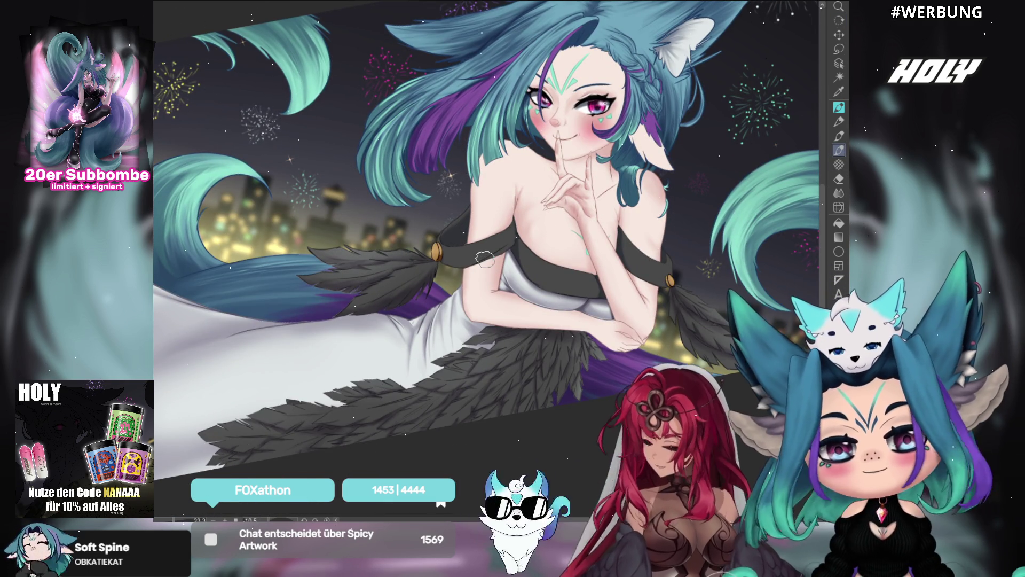
{"action": "left_click_drag", "start_coordinate": [485, 259], "coordinate": [634, 108]}
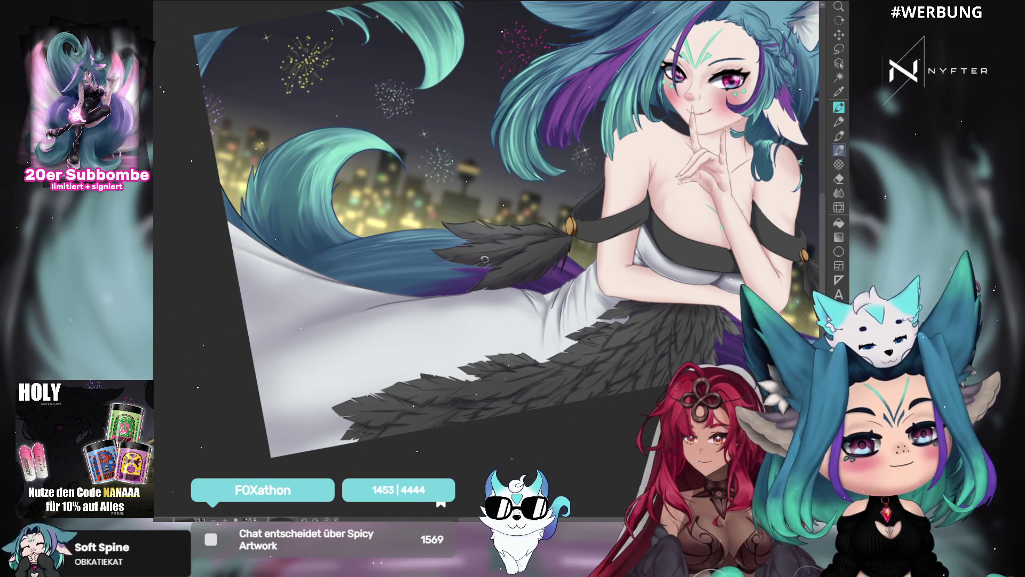
{"action": "left_click_drag", "start_coordinate": [637, 287], "coordinate": [598, 256]}
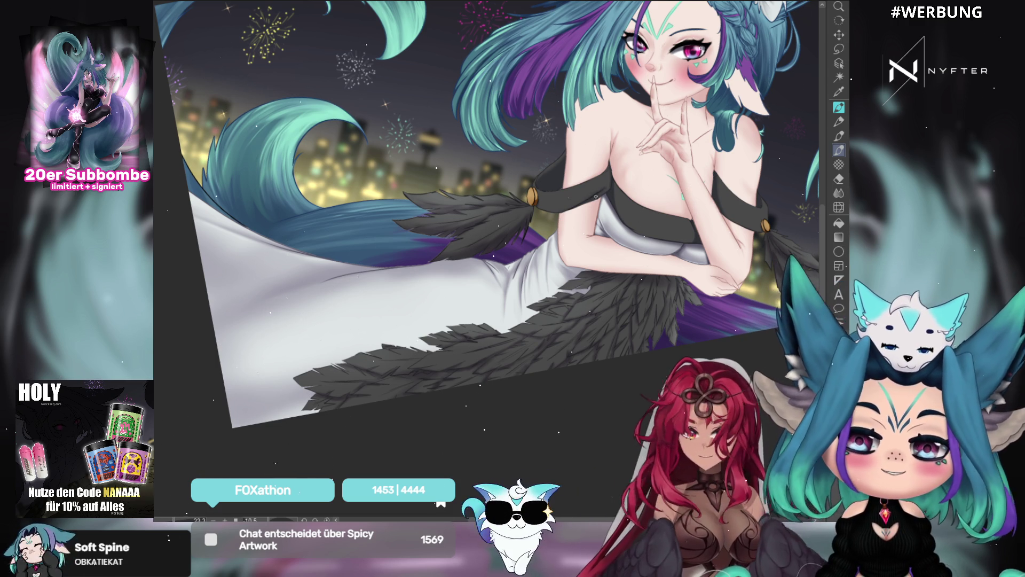
{"action": "left_click_drag", "start_coordinate": [639, 169], "coordinate": [588, 174]}
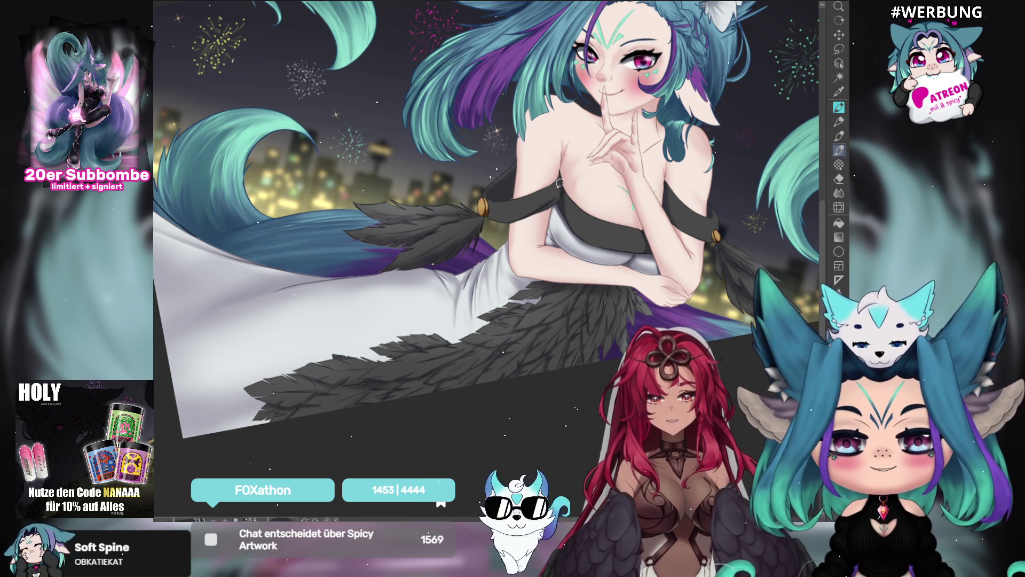
{"action": "scroll", "coordinate": [586, 116], "scroll_direction": "right", "scroll_amount": 3}
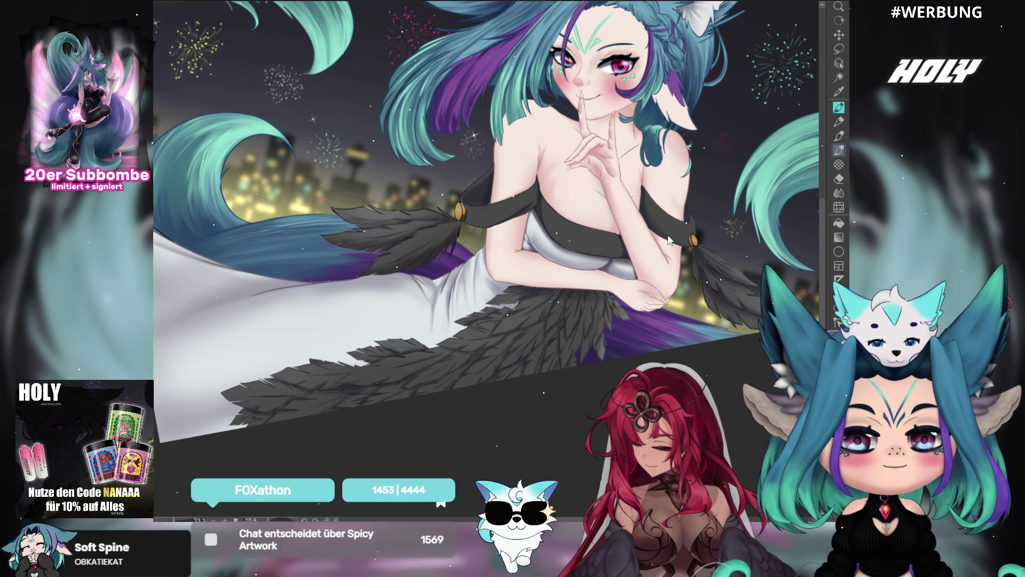
{"action": "left_click_drag", "start_coordinate": [617, 256], "coordinate": [534, 214]}
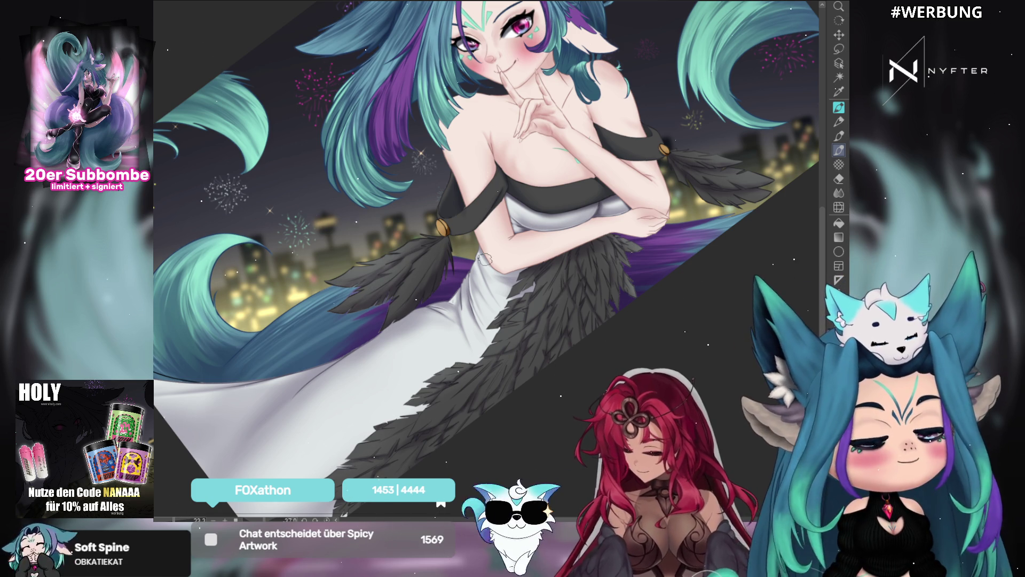
{"action": "left_click_drag", "start_coordinate": [645, 299], "coordinate": [678, 205]}
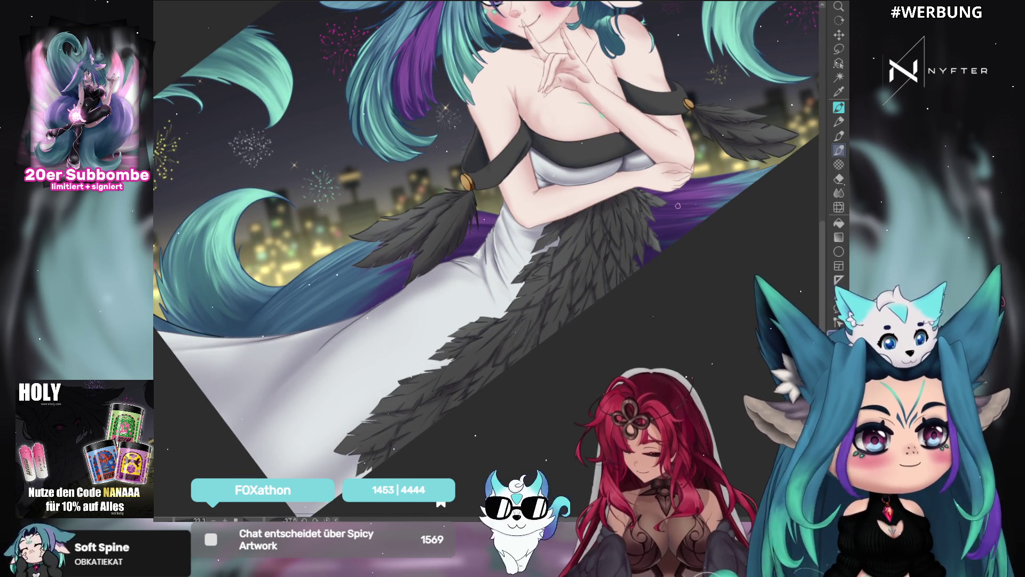
{"action": "mouse_move", "coordinate": [612, 235]}
{"action": "left_mouse_down"}
{"action": "mouse_move", "coordinate": [681, 182]}
{"action": "mouse_move", "coordinate": [649, 224]}
{"action": "left_mouse_up"}
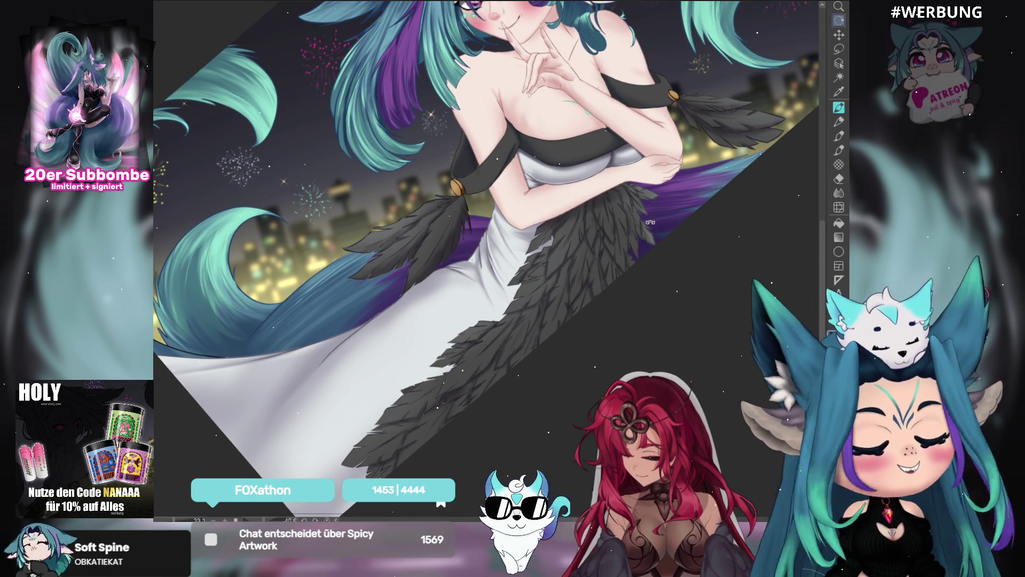
{"action": "left_click", "coordinate": [842, 154]}
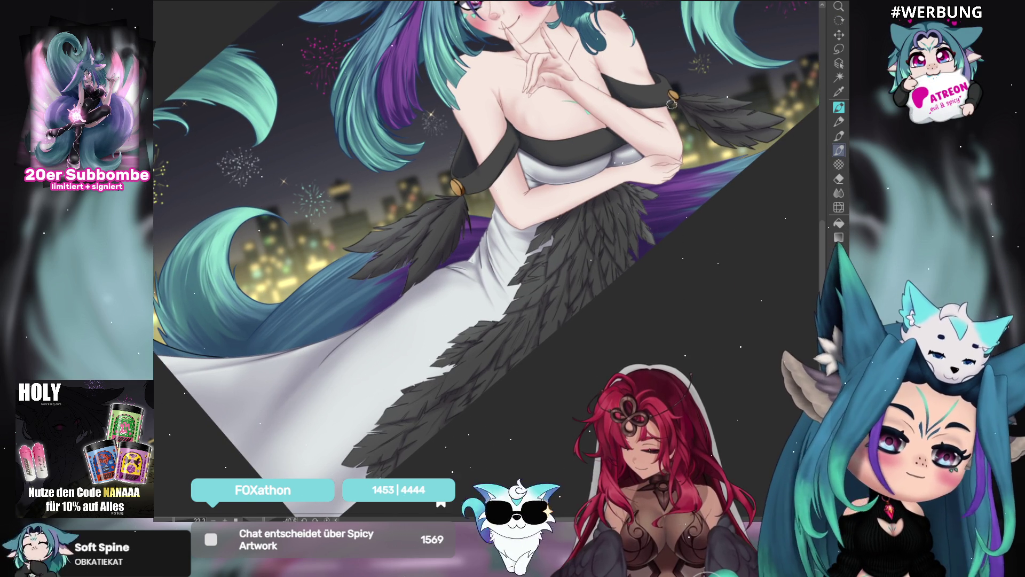
{"action": "mouse_move", "coordinate": [742, 161]}
{"action": "left_mouse_down"}
{"action": "mouse_move", "coordinate": [714, 286]}
{"action": "mouse_move", "coordinate": [694, 270]}
{"action": "left_mouse_up"}
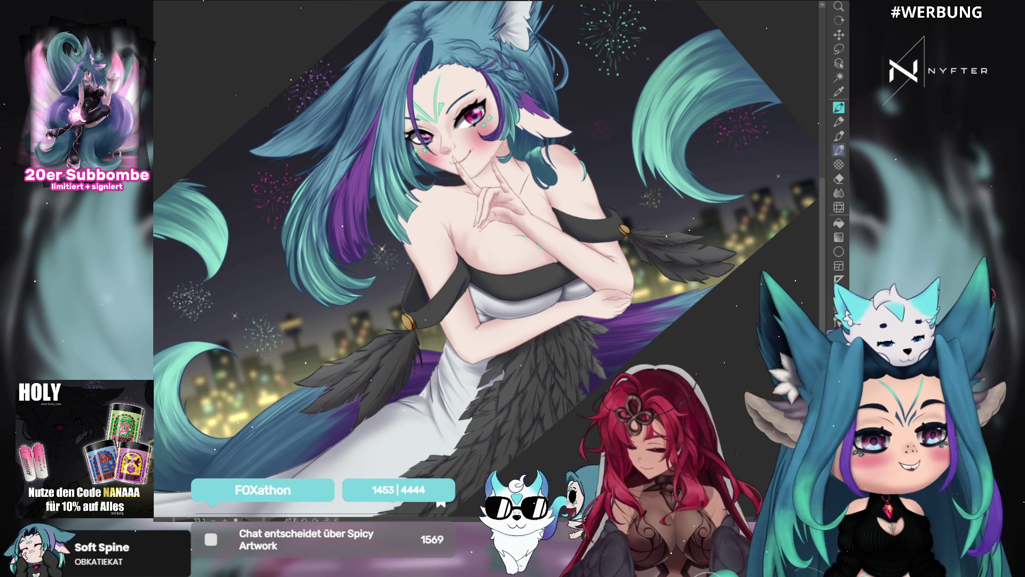
{"action": "left_click_drag", "start_coordinate": [505, 280], "coordinate": [548, 247]}
{"action": "mouse_move", "coordinate": [639, 289]}
{"action": "left_mouse_down"}
{"action": "mouse_move", "coordinate": [667, 313]}
{"action": "mouse_move", "coordinate": [685, 220]}
{"action": "left_mouse_up"}
{"action": "scroll", "coordinate": [444, 201], "scroll_direction": "up", "scroll_amount": 8}
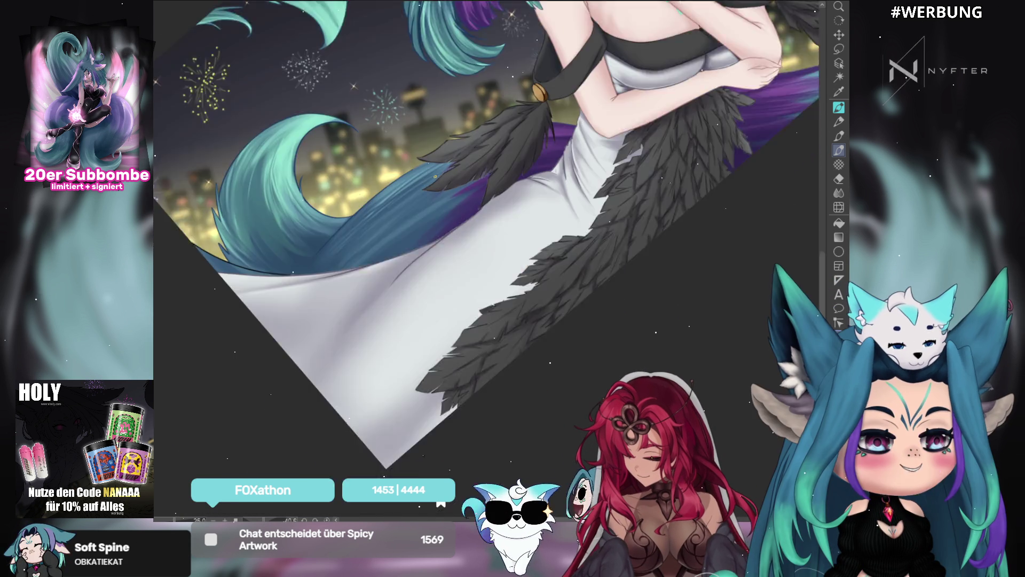
{"action": "key", "text": "m"}
{"action": "key", "text": "b"}
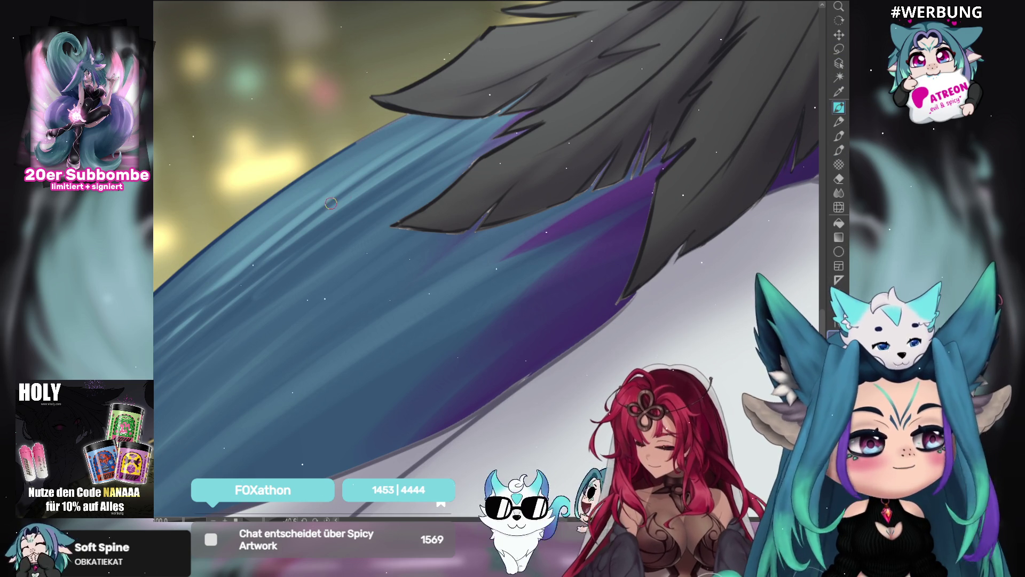
{"action": "left_click", "coordinate": [154, 312]}
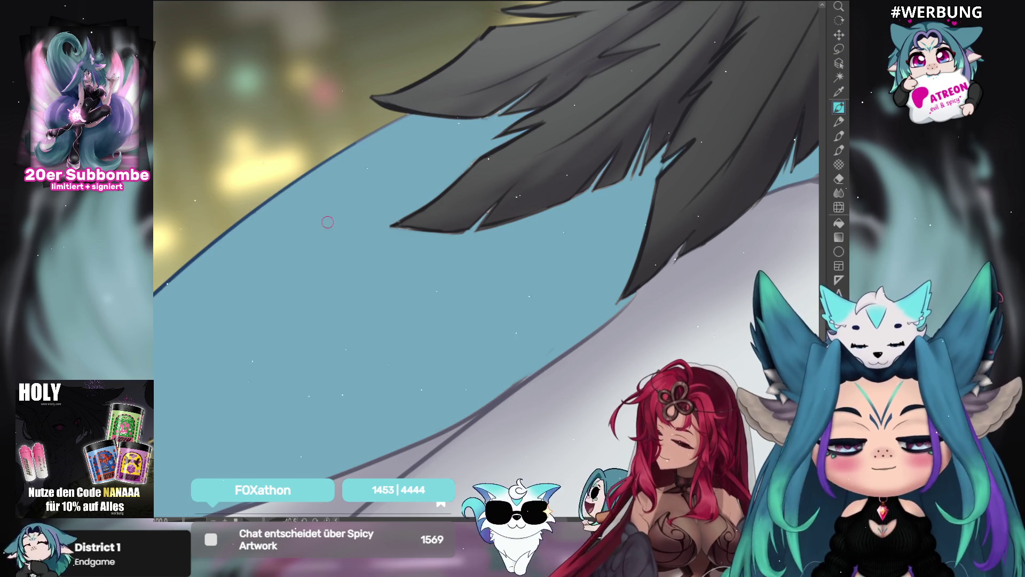
{"action": "key", "text": "ctrl+y"}
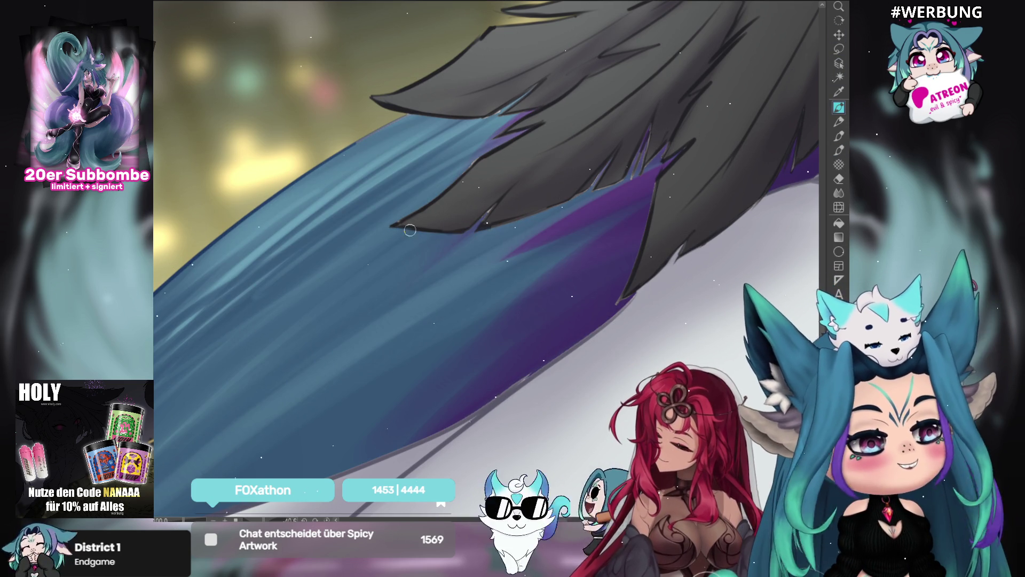
{"action": "left_click_drag", "start_coordinate": [502, 190], "coordinate": [810, 129]}
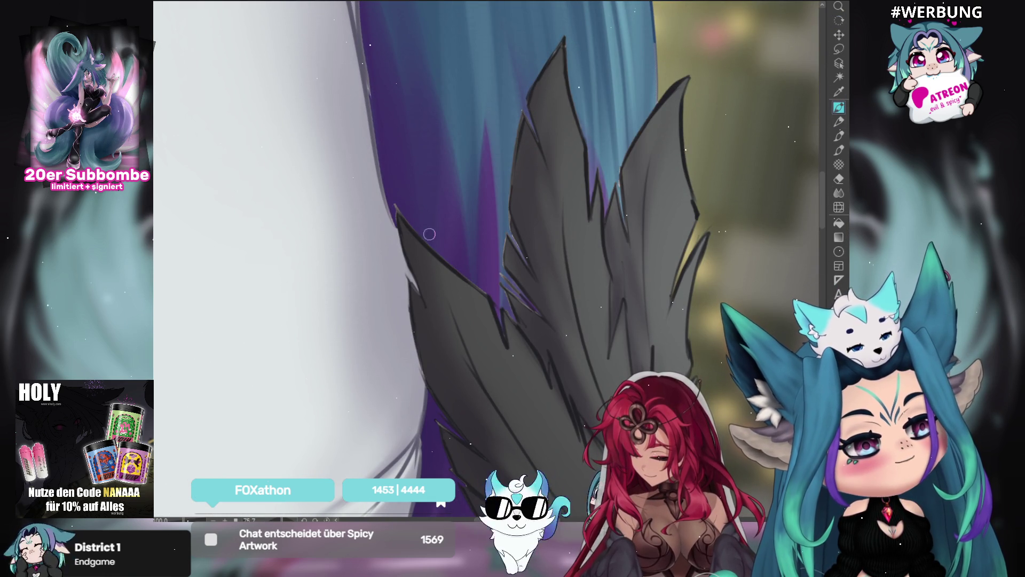
{"action": "left_click_drag", "start_coordinate": [481, 287], "coordinate": [462, 167]}
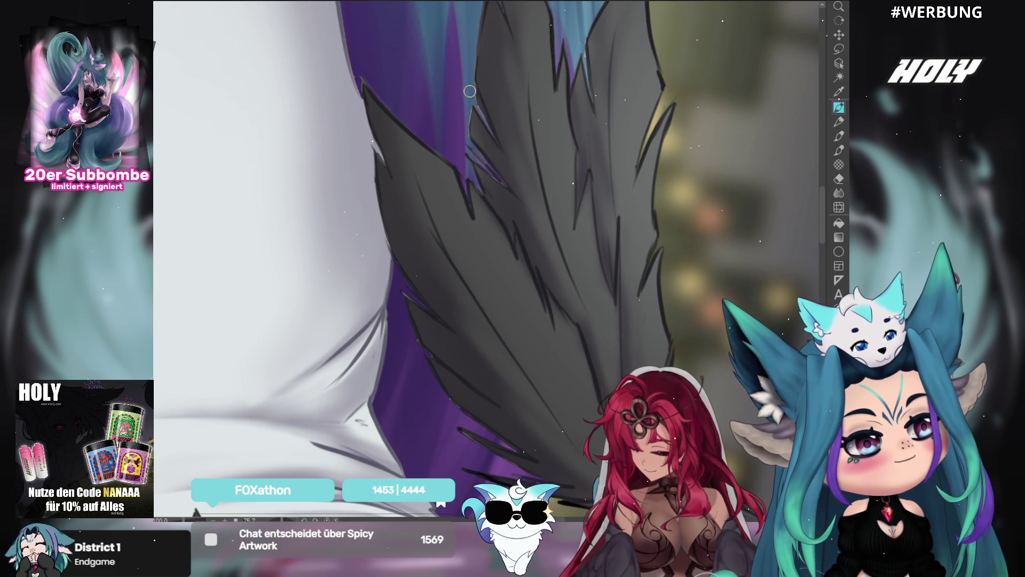
{"action": "left_click_drag", "start_coordinate": [530, 59], "coordinate": [469, 201]}
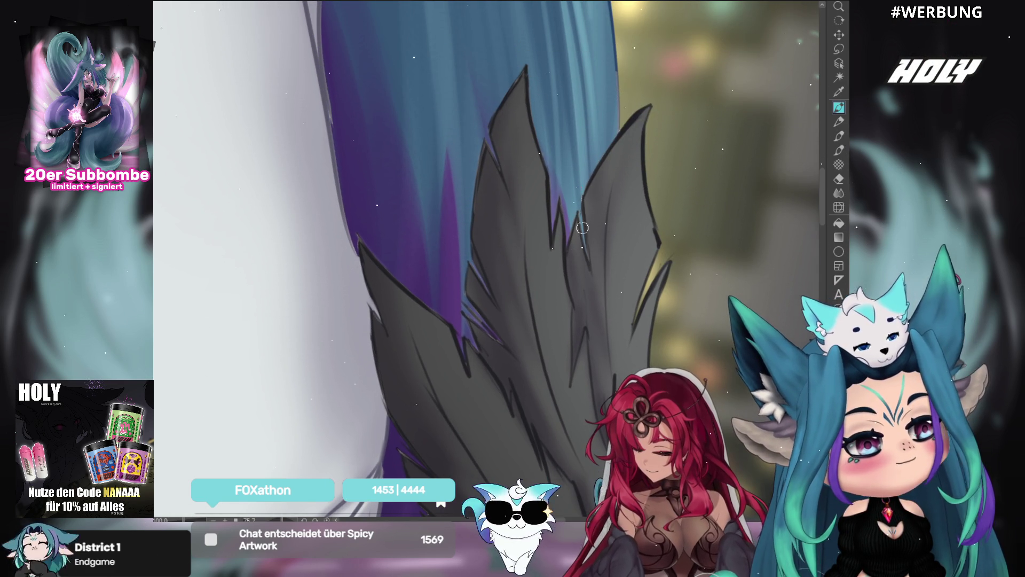
{"action": "mouse_move", "coordinate": [663, 197]}
{"action": "left_mouse_down"}
{"action": "mouse_move", "coordinate": [700, 21]}
{"action": "mouse_move", "coordinate": [475, 145]}
{"action": "left_mouse_up"}
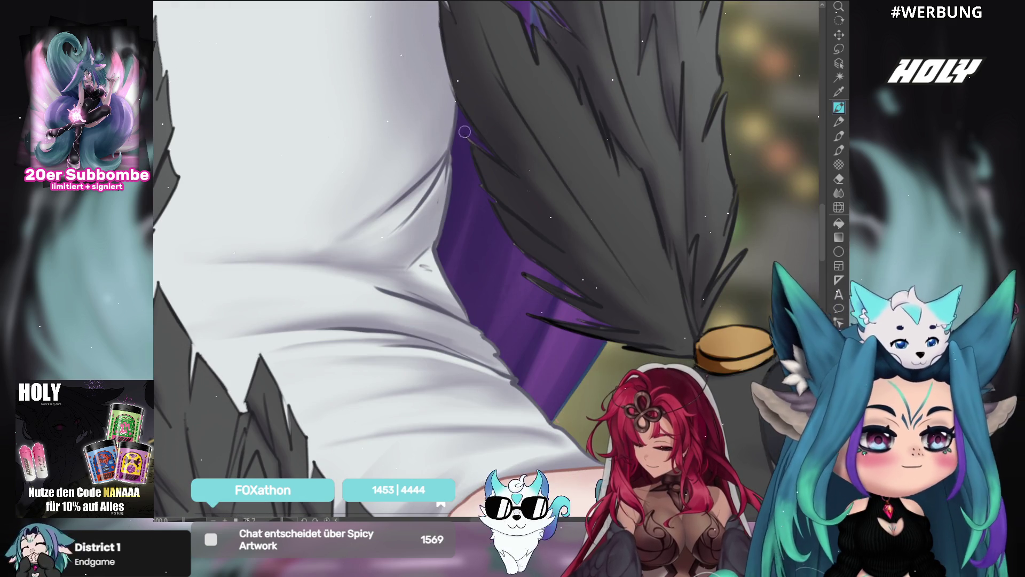
{"action": "left_click_drag", "start_coordinate": [541, 169], "coordinate": [499, 51]}
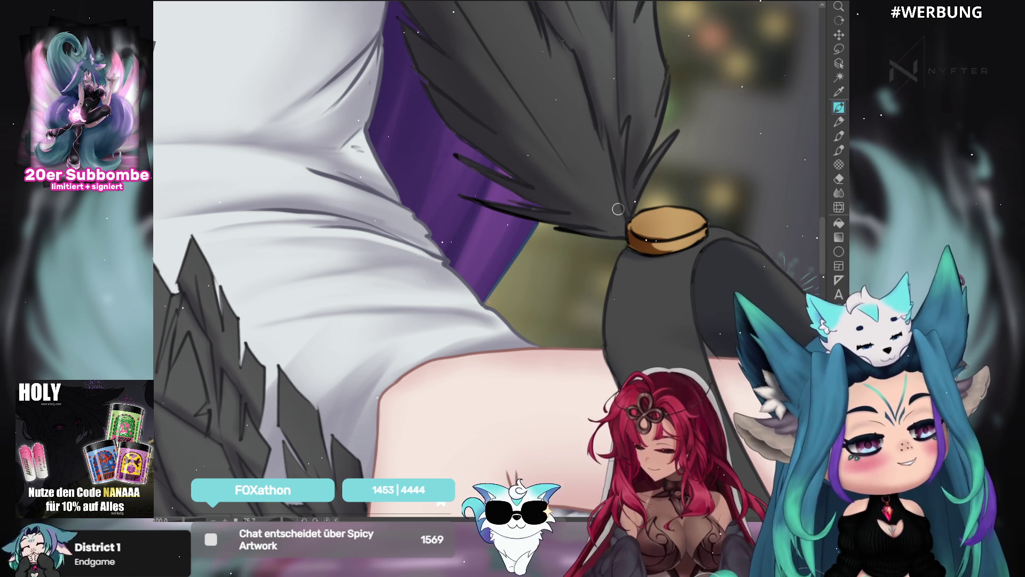
{"action": "scroll", "coordinate": [593, 178], "scroll_direction": "up", "scroll_amount": 5}
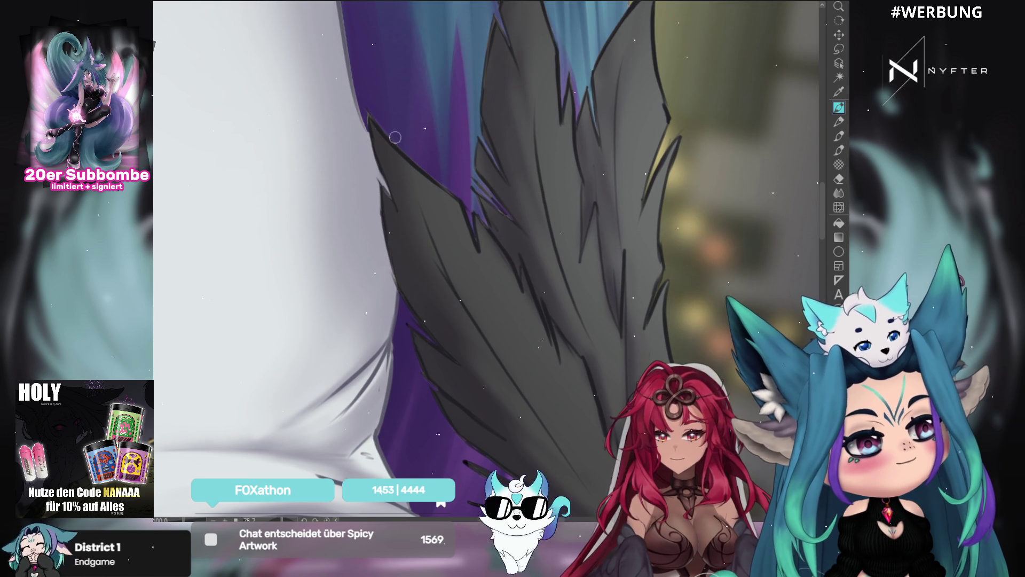
{"action": "mouse_move", "coordinate": [492, 141]}
{"action": "left_mouse_down"}
{"action": "mouse_move", "coordinate": [566, 278]}
{"action": "mouse_move", "coordinate": [521, 220]}
{"action": "mouse_move", "coordinate": [565, 221]}
{"action": "left_mouse_up"}
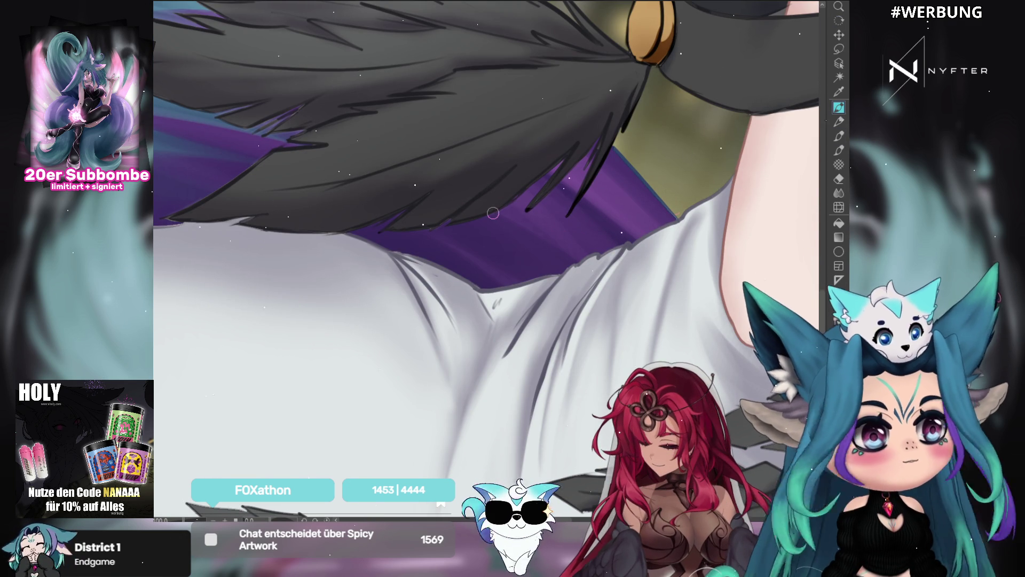
{"action": "key", "text": "ctrl+0"}
{"action": "left_click_drag", "start_coordinate": [538, 211], "coordinate": [516, 193]}
{"action": "scroll", "coordinate": [517, 193], "scroll_direction": "up", "scroll_amount": 10}
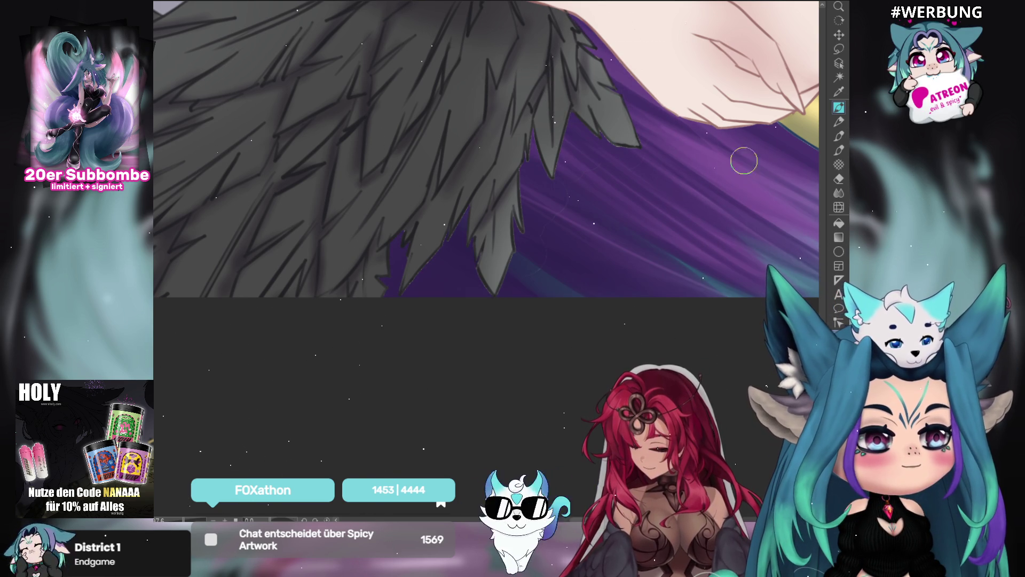
Draw a lasso selection around the grey feather tips above the purple hair
{"action": "scroll", "coordinate": [623, 160], "scroll_direction": "up", "scroll_amount": 5}
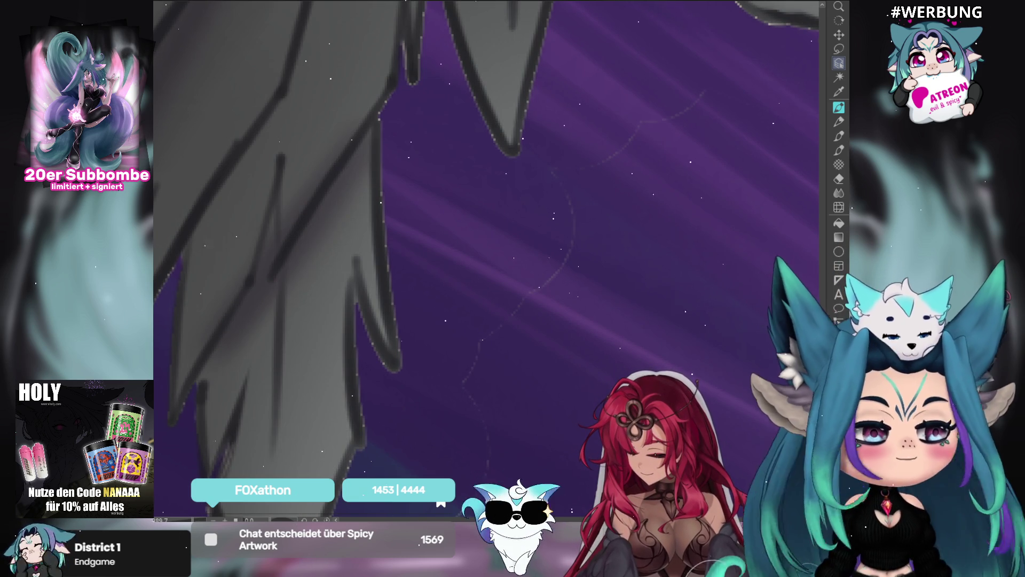
{"action": "scroll", "coordinate": [511, 152], "scroll_direction": "down", "scroll_amount": 4}
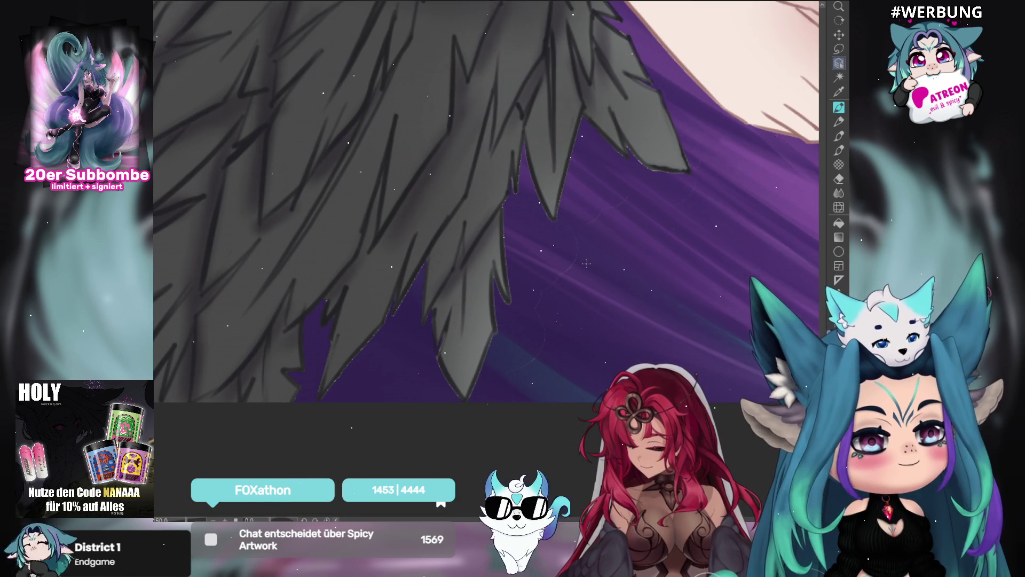
{"action": "left_click", "coordinate": [839, 51]}
{"action": "mouse_move", "coordinate": [749, 142]}
{"action": "left_mouse_down"}
{"action": "mouse_move", "coordinate": [699, 128]}
{"action": "mouse_move", "coordinate": [693, 176]}
{"action": "mouse_move", "coordinate": [583, 208]}
{"action": "mouse_move", "coordinate": [515, 336]}
{"action": "mouse_move", "coordinate": [687, 263]}
{"action": "mouse_move", "coordinate": [710, 144]}
{"action": "left_mouse_up"}
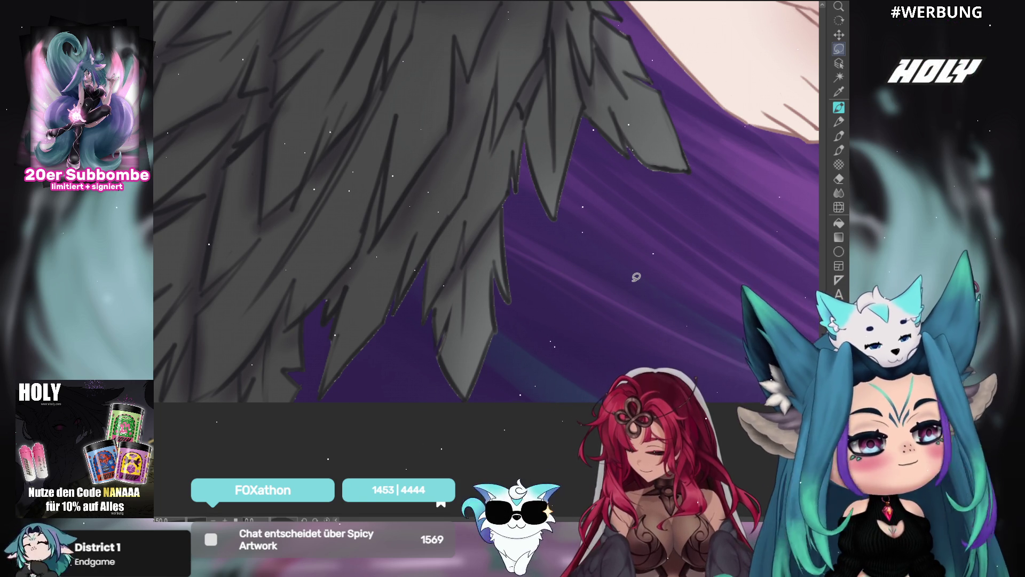
{"action": "mouse_move", "coordinate": [641, 245]}
{"action": "left_mouse_down"}
{"action": "mouse_move", "coordinate": [389, 229]}
{"action": "mouse_move", "coordinate": [549, 229]}
{"action": "mouse_move", "coordinate": [448, 242]}
{"action": "mouse_move", "coordinate": [677, 199]}
{"action": "mouse_move", "coordinate": [263, 228]}
{"action": "mouse_move", "coordinate": [322, 174]}
{"action": "mouse_move", "coordinate": [519, 176]}
{"action": "mouse_move", "coordinate": [528, 218]}
{"action": "left_mouse_up"}
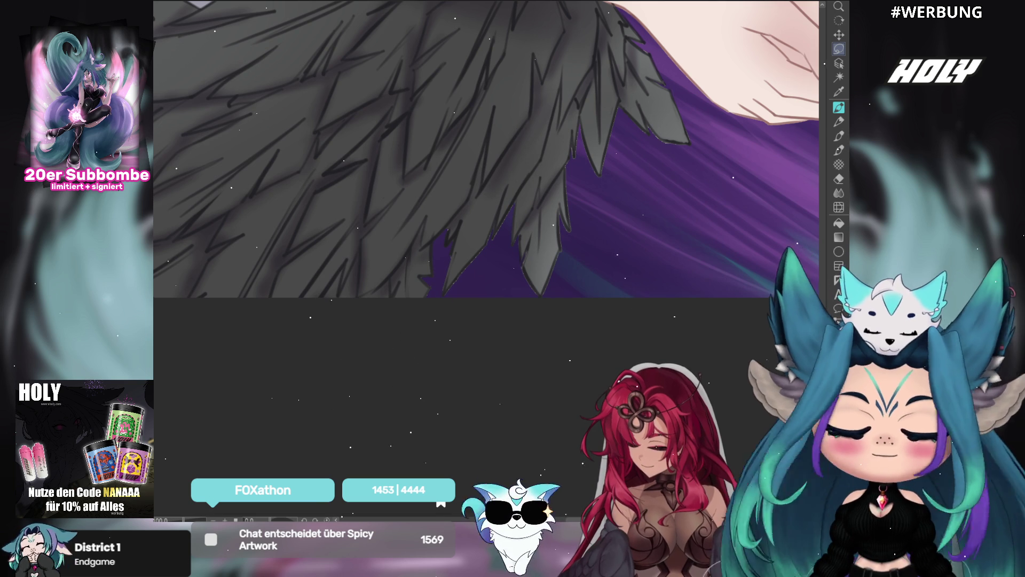
{"action": "left_click_drag", "start_coordinate": [486, 344], "coordinate": [368, 283]}
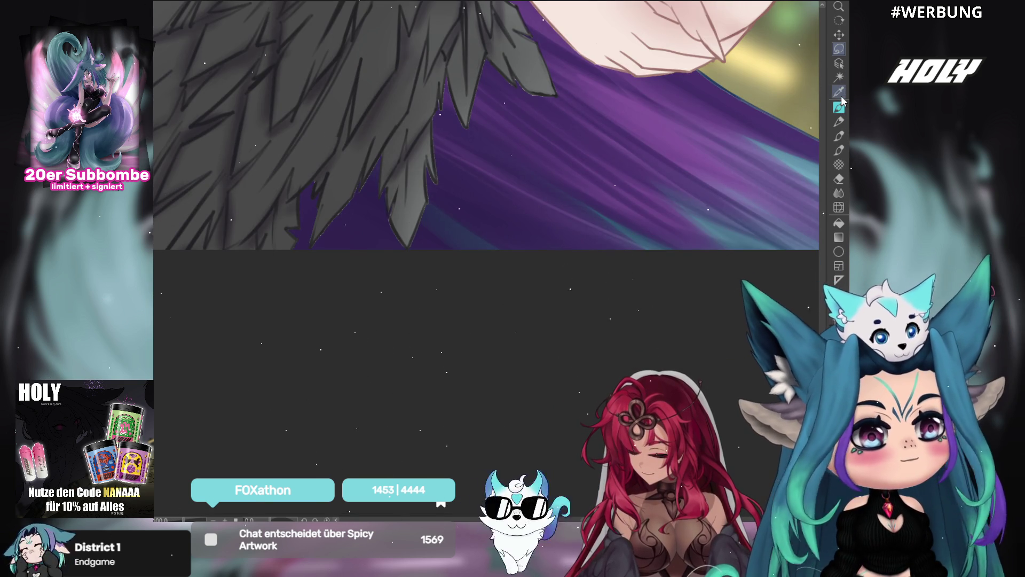
Return to a painting tool and pan and rotate the view onto the legs and shorts
{"action": "left_click", "coordinate": [839, 107]}
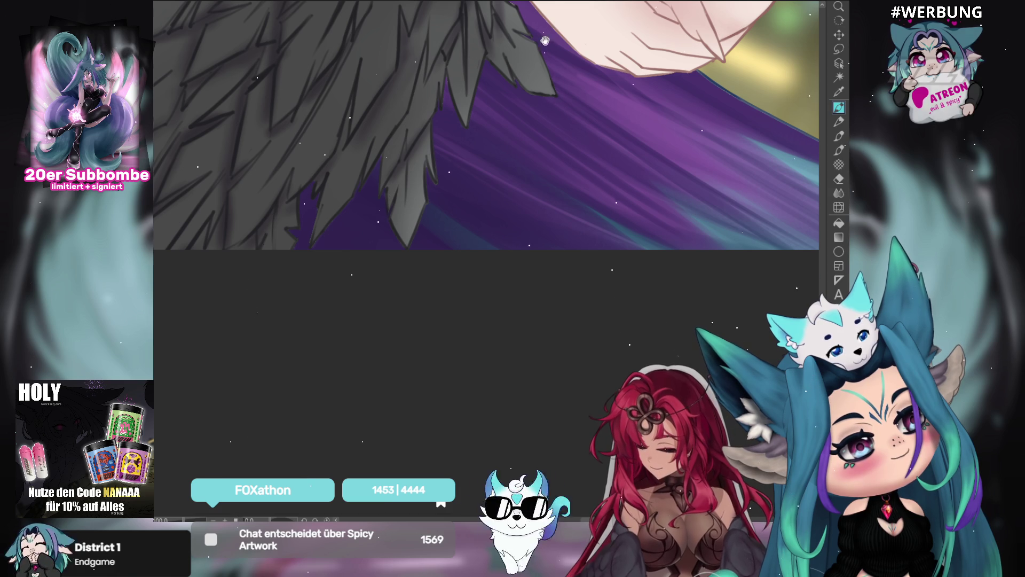
{"action": "left_click_drag", "start_coordinate": [557, 95], "coordinate": [576, 165]}
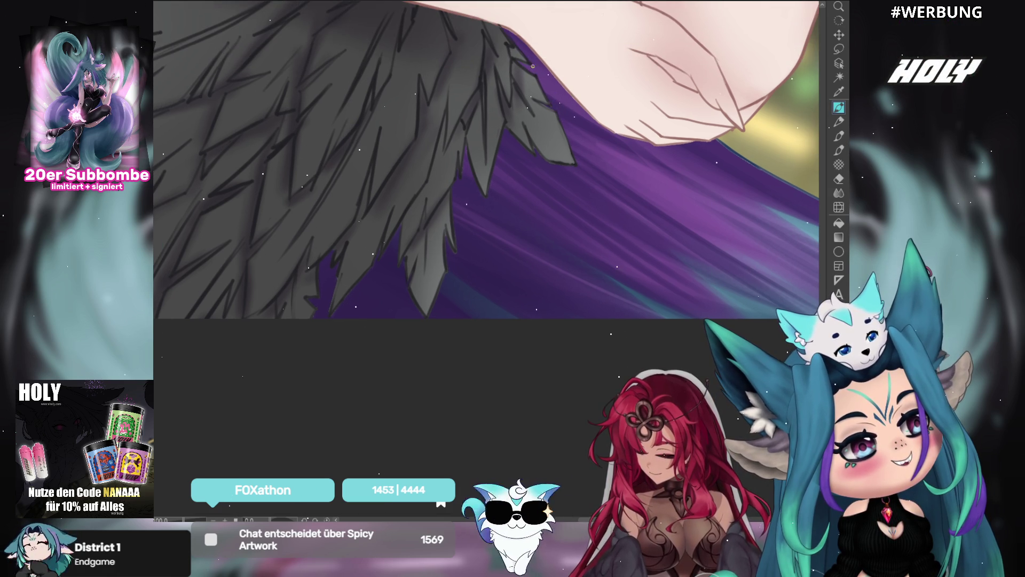
{"action": "left_click_drag", "start_coordinate": [522, 52], "coordinate": [474, 332]}
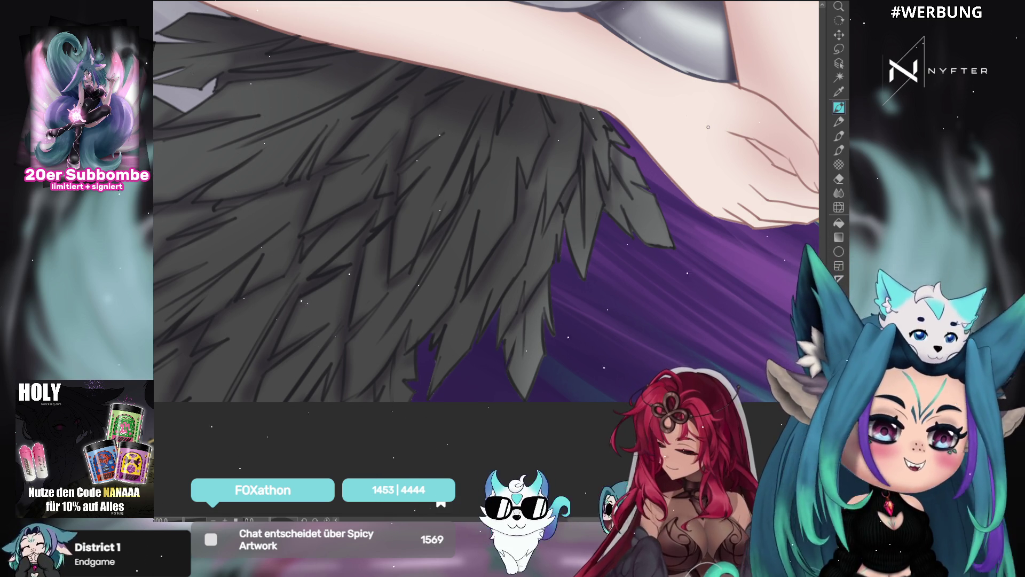
{"action": "left_click_drag", "start_coordinate": [582, 265], "coordinate": [592, 368]}
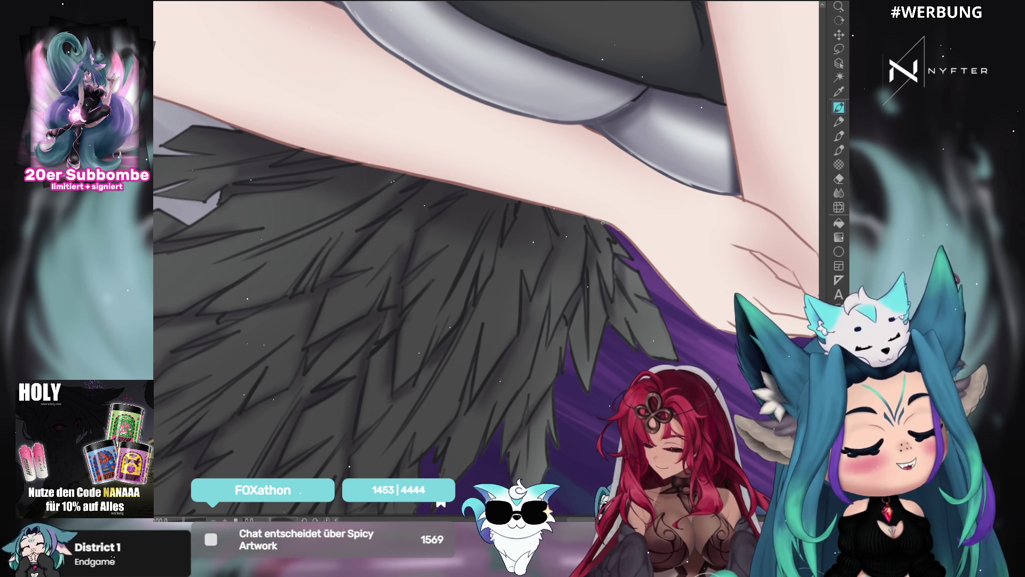
{"action": "left_click_drag", "start_coordinate": [526, 144], "coordinate": [492, 191]}
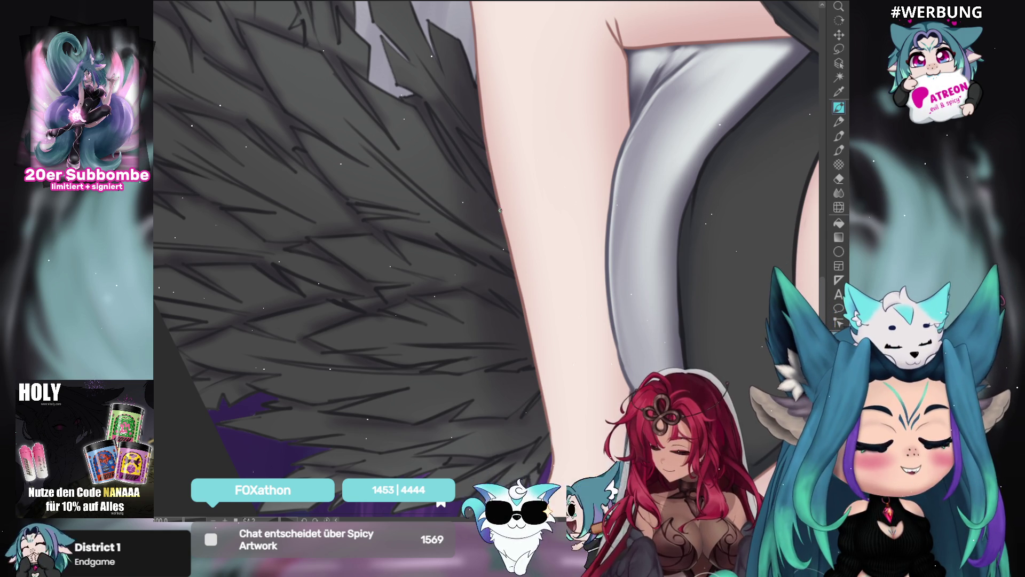
{"action": "mouse_move", "coordinate": [479, 98]}
{"action": "left_mouse_down"}
{"action": "mouse_move", "coordinate": [468, 169]}
{"action": "mouse_move", "coordinate": [462, 146]}
{"action": "mouse_move", "coordinate": [477, 132]}
{"action": "mouse_move", "coordinate": [466, 103]}
{"action": "left_mouse_up"}
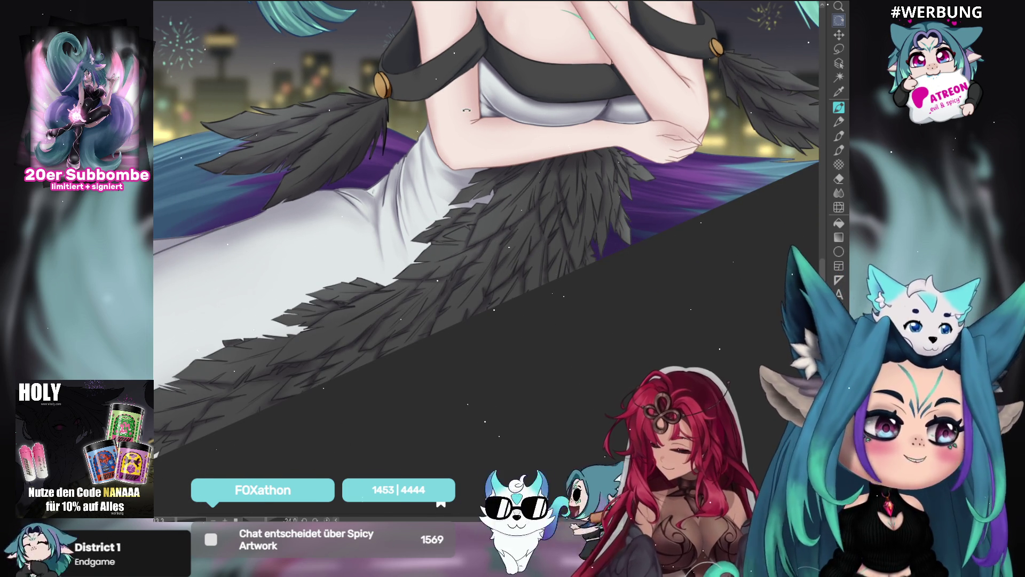
{"action": "scroll", "coordinate": [463, 122], "scroll_direction": "up", "scroll_amount": 2}
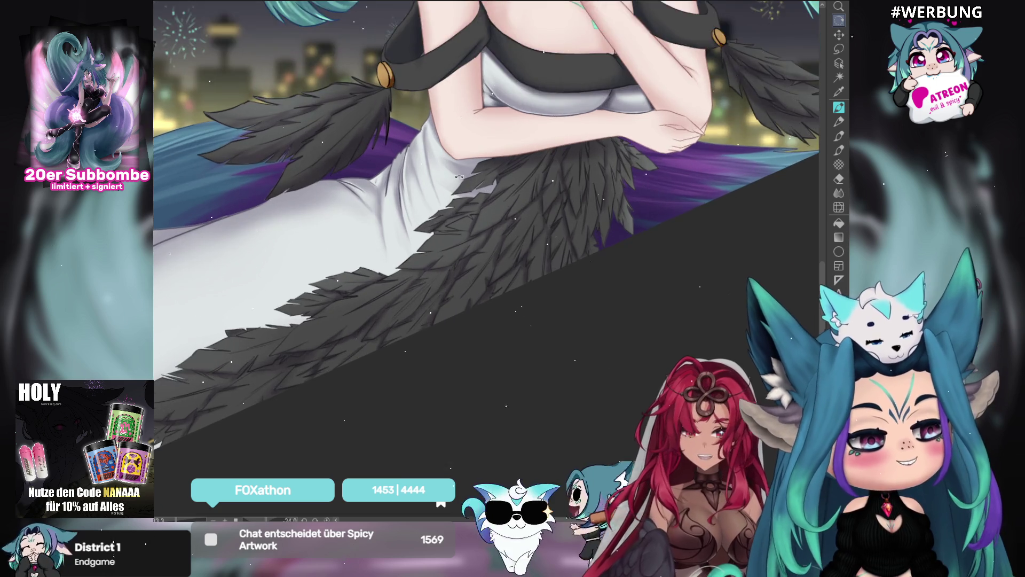
{"action": "scroll", "coordinate": [385, 169], "scroll_direction": "up", "scroll_amount": 2}
{"action": "left_click_drag", "start_coordinate": [385, 168], "coordinate": [523, 176]}
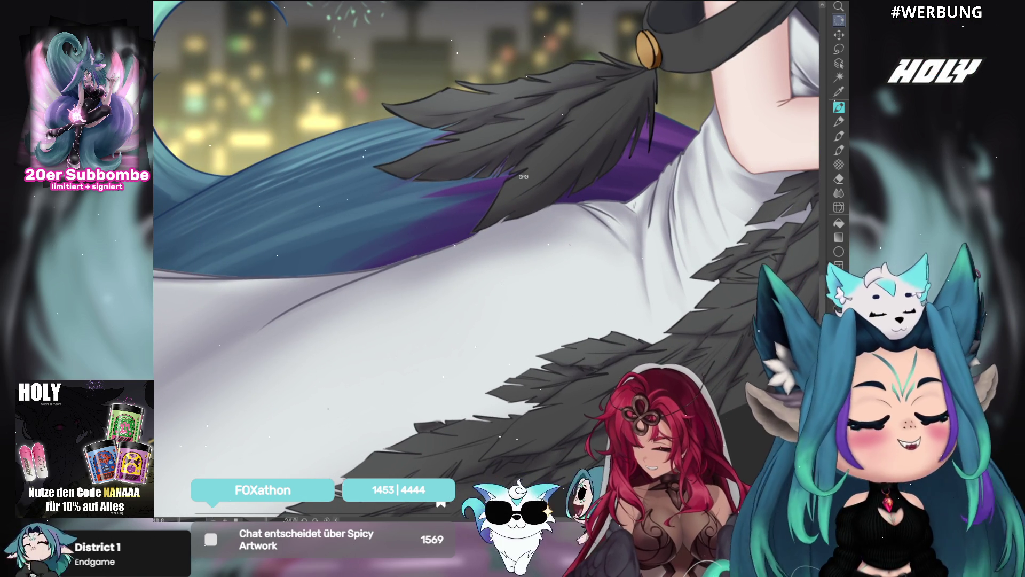
{"action": "mouse_move", "coordinate": [523, 176]}
{"action": "left_mouse_down"}
{"action": "mouse_move", "coordinate": [510, 159]}
{"action": "mouse_move", "coordinate": [614, 191]}
{"action": "mouse_move", "coordinate": [491, 176]}
{"action": "mouse_move", "coordinate": [406, 180]}
{"action": "mouse_move", "coordinate": [563, 205]}
{"action": "left_mouse_up"}
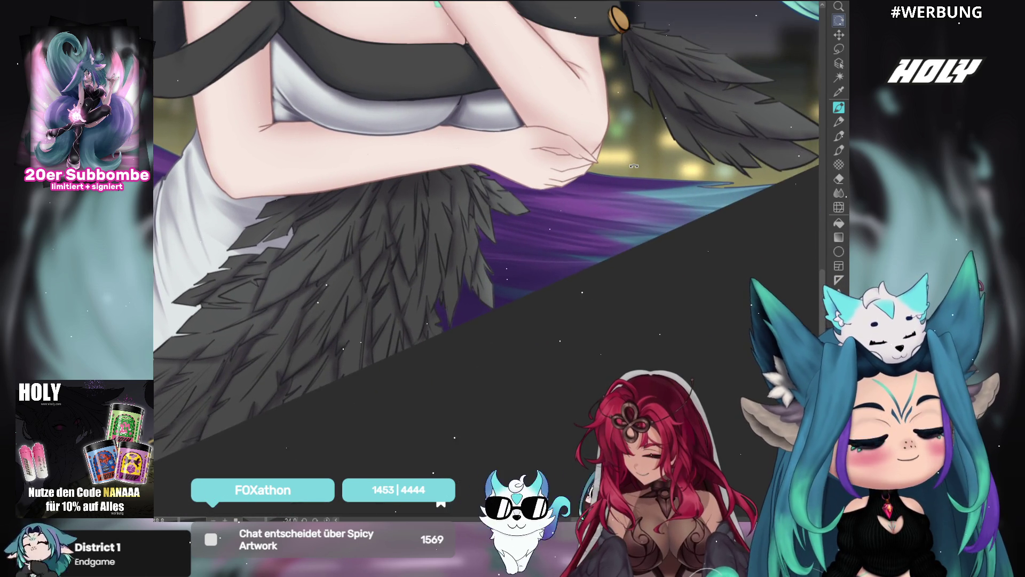
{"action": "scroll", "coordinate": [634, 166], "scroll_direction": "up", "scroll_amount": 2}
{"action": "scroll", "coordinate": [634, 166], "scroll_direction": "up", "scroll_amount": 2}
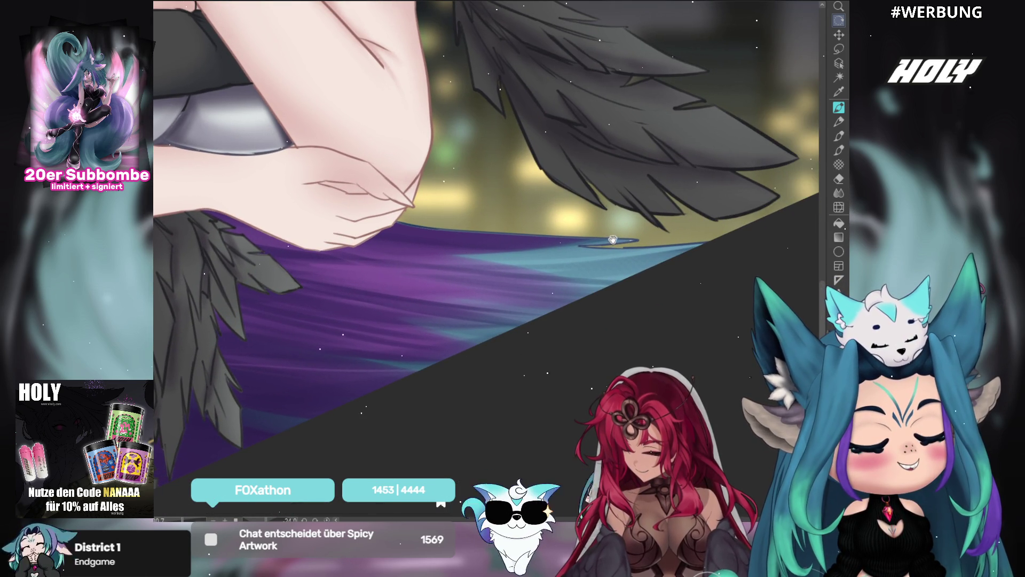
{"action": "key", "text": "space"}
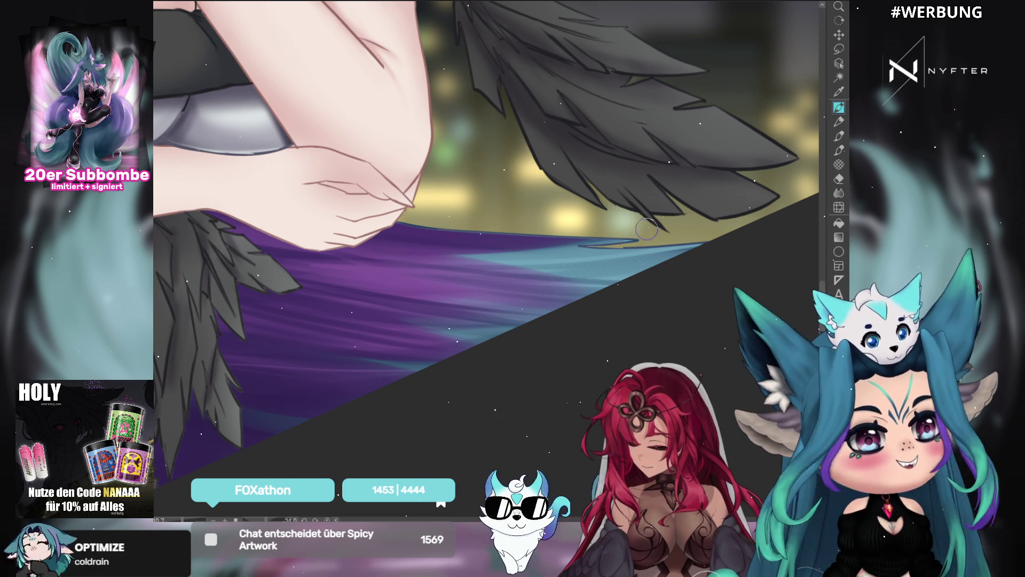
{"action": "left_click_drag", "start_coordinate": [755, 273], "coordinate": [742, 351]}
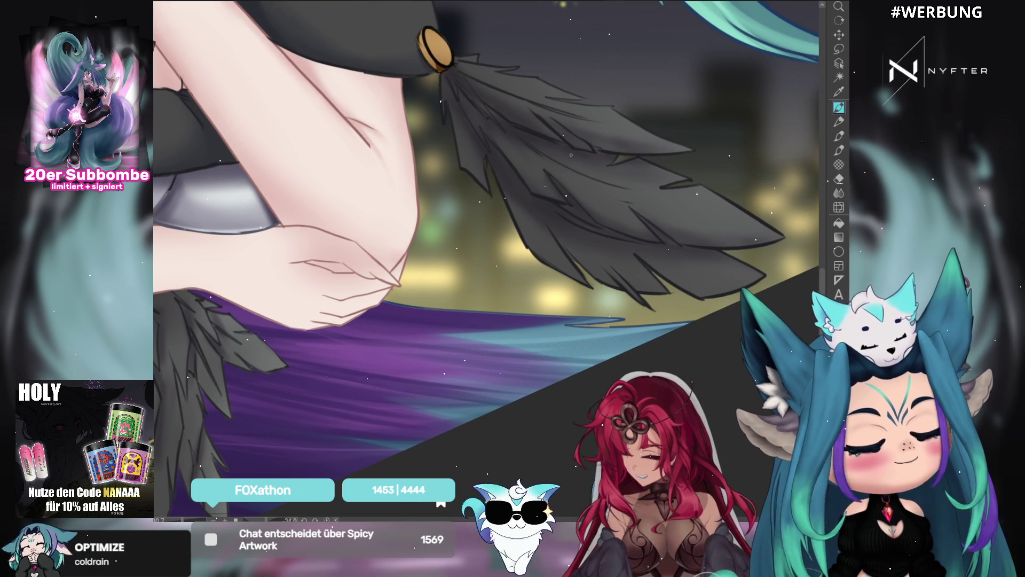
Level the canvas, pick a smaller brush, and frame the second gold clasp and feather tassel
{"action": "left_click_drag", "start_coordinate": [397, 303], "coordinate": [401, 204]}
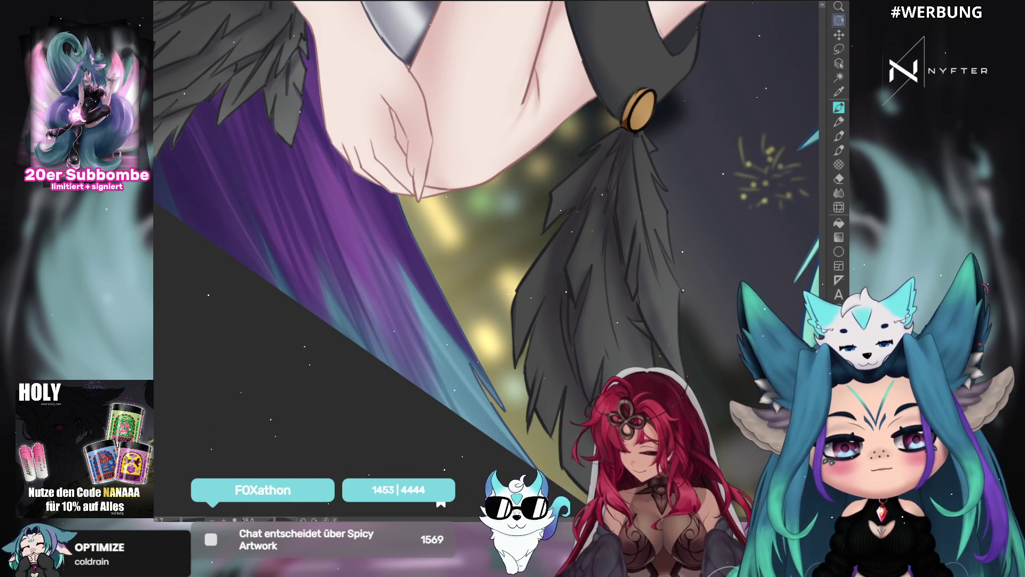
{"action": "left_click", "coordinate": [838, 107]}
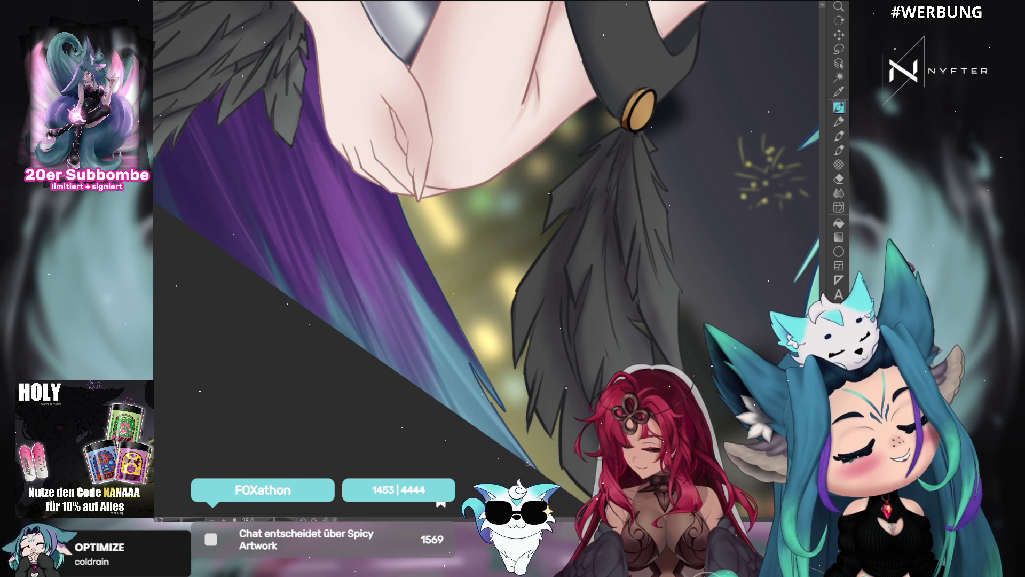
{"action": "left_click_drag", "start_coordinate": [504, 425], "coordinate": [604, 139]}
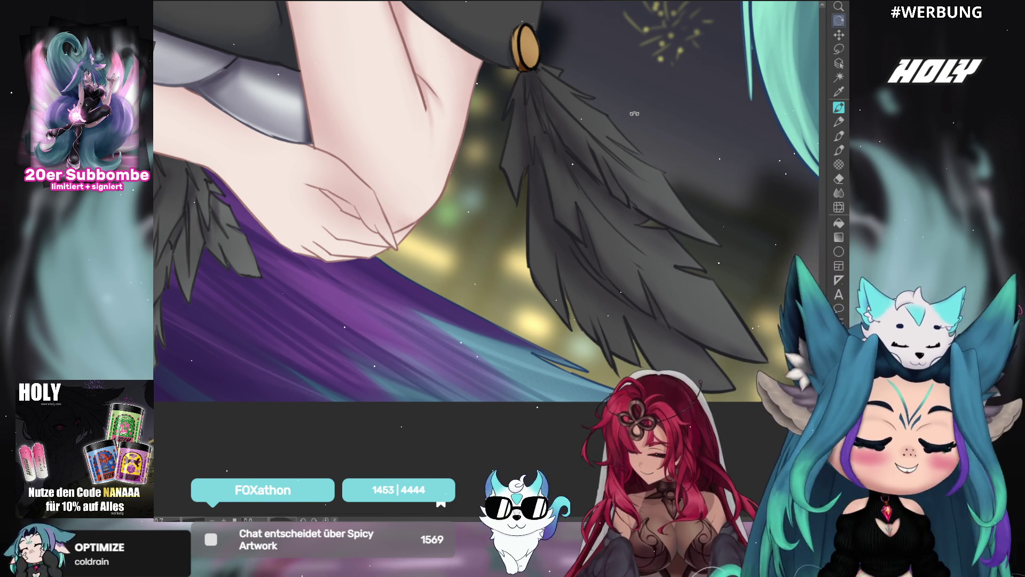
{"action": "scroll", "coordinate": [627, 131], "scroll_direction": "up", "scroll_amount": 2}
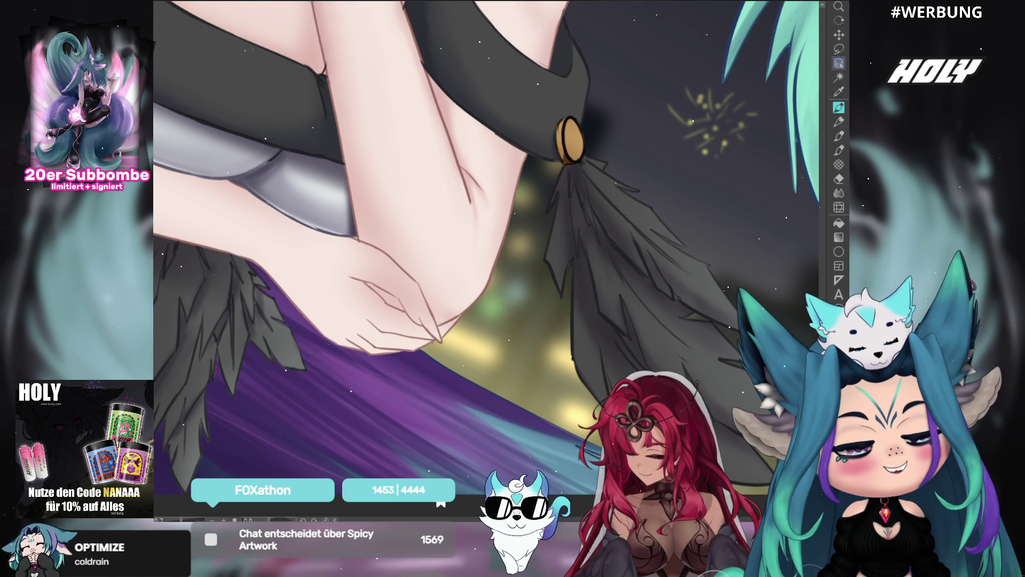
{"action": "left_click", "coordinate": [839, 107]}
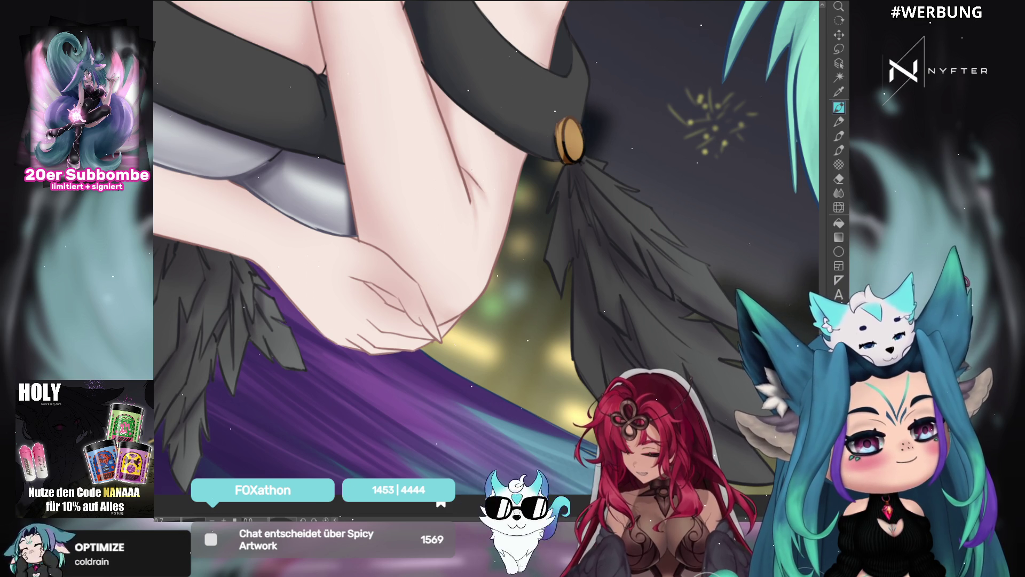
{"action": "key", "text": "["}
{"action": "key", "text": "["}
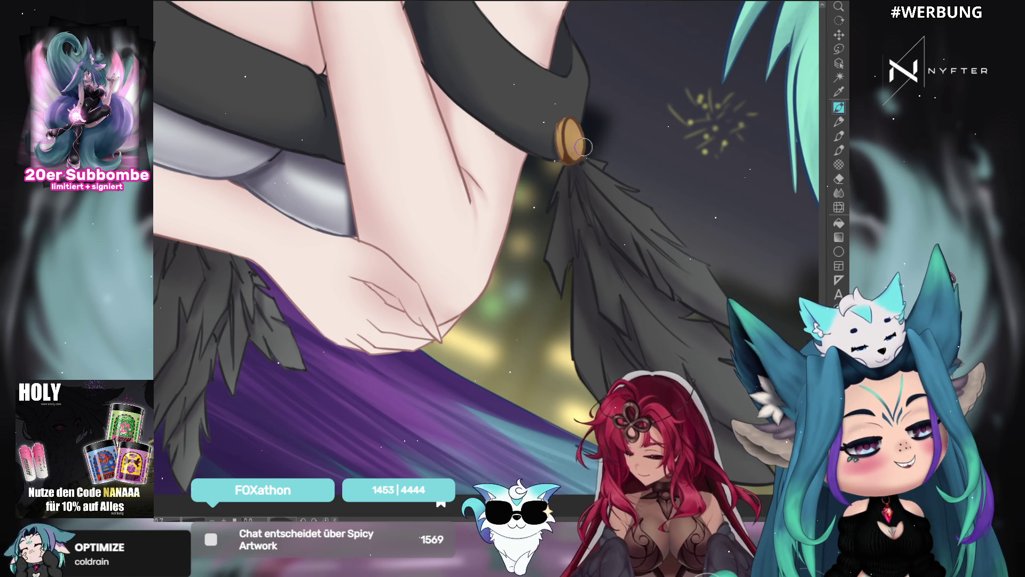
{"action": "mouse_move", "coordinate": [501, 130]}
{"action": "left_mouse_down"}
{"action": "mouse_move", "coordinate": [406, 155]}
{"action": "mouse_move", "coordinate": [299, 160]}
{"action": "mouse_move", "coordinate": [427, 176]}
{"action": "mouse_move", "coordinate": [594, 47]}
{"action": "left_mouse_up"}
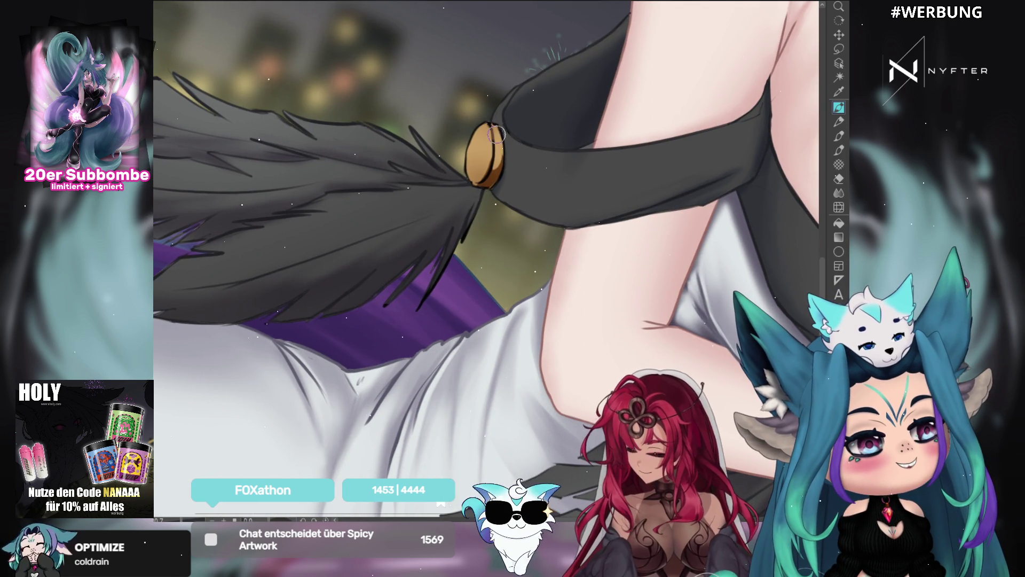
Repaint the gold clasp's left side into a rounder, smoother brown button
{"action": "mouse_move", "coordinate": [473, 179]}
{"action": "left_mouse_down"}
{"action": "mouse_move", "coordinate": [499, 131]}
{"action": "mouse_move", "coordinate": [490, 131]}
{"action": "left_mouse_up"}
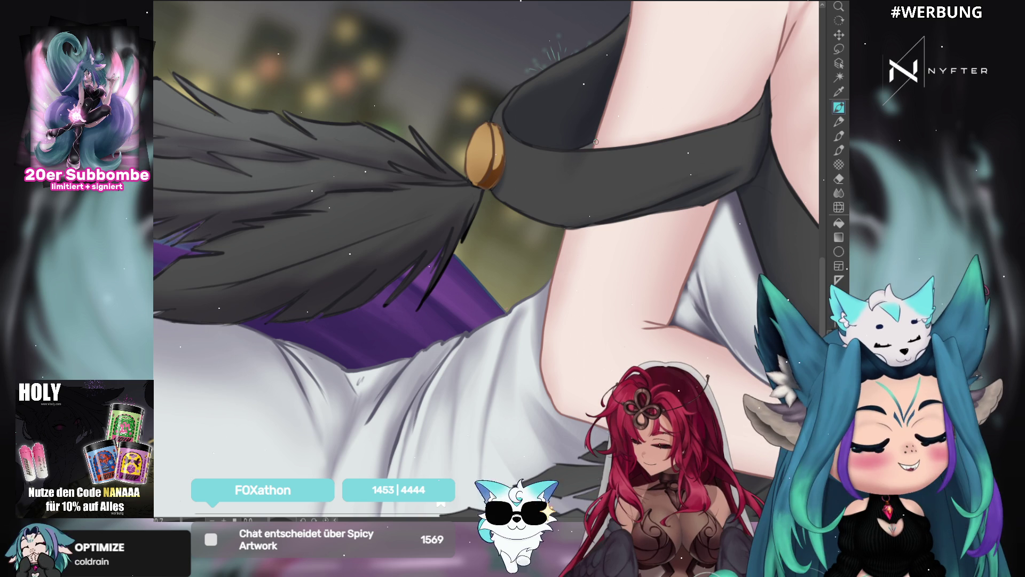
{"action": "left_click_drag", "start_coordinate": [634, 15], "coordinate": [729, 44]}
{"action": "scroll", "coordinate": [502, 116], "scroll_direction": "down", "scroll_amount": 5}
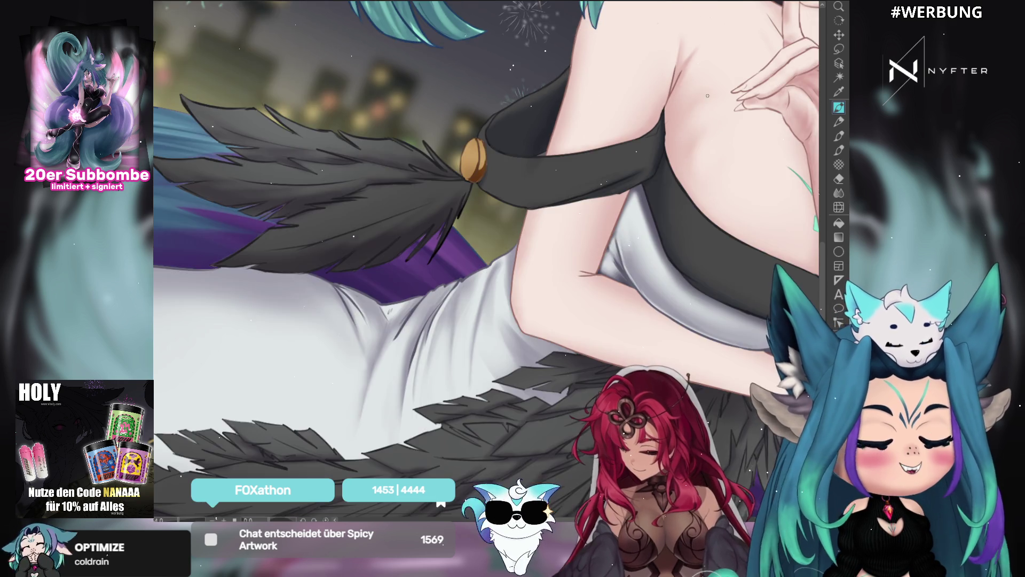
{"action": "scroll", "coordinate": [596, 134], "scroll_direction": "up", "scroll_amount": 5}
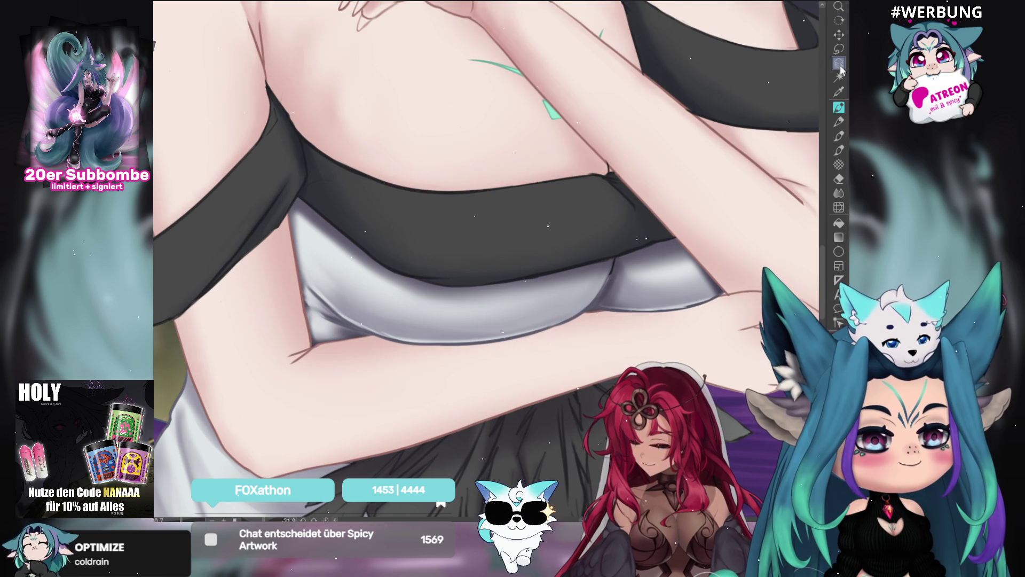
{"action": "left_click", "coordinate": [839, 65]}
{"action": "key", "text": "p"}
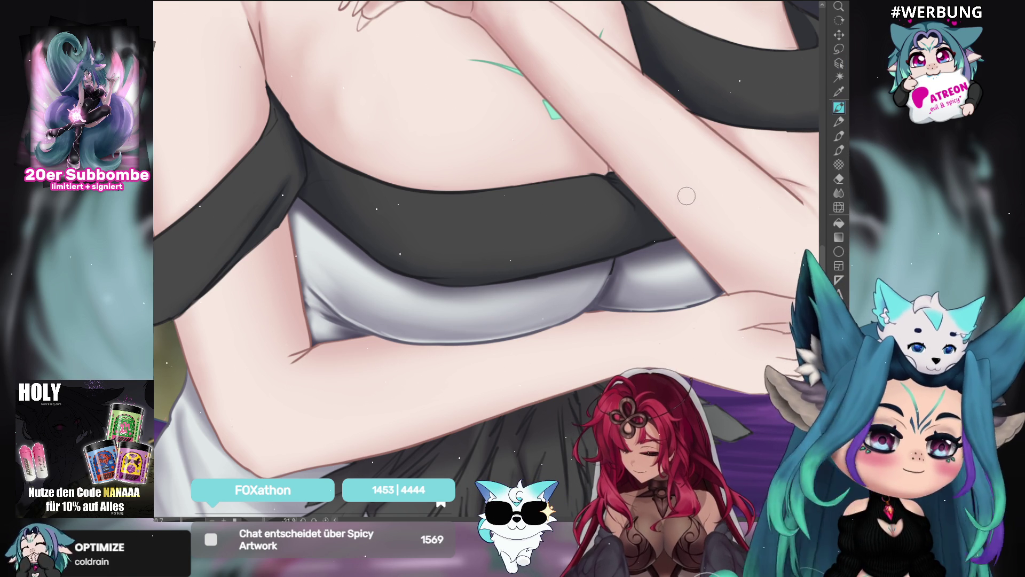
{"action": "scroll", "coordinate": [654, 136], "scroll_direction": "down", "scroll_amount": 2}
{"action": "scroll", "coordinate": [653, 135], "scroll_direction": "up", "scroll_amount": 2}
{"action": "left_click", "coordinate": [839, 62]}
{"action": "key", "text": "p"}
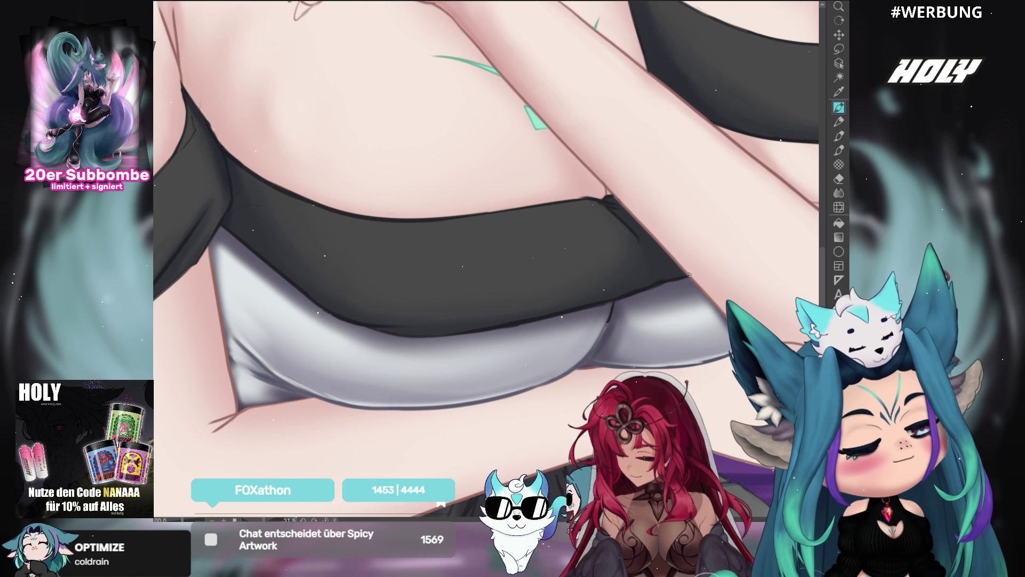
{"action": "left_click_drag", "start_coordinate": [538, 227], "coordinate": [626, 271]}
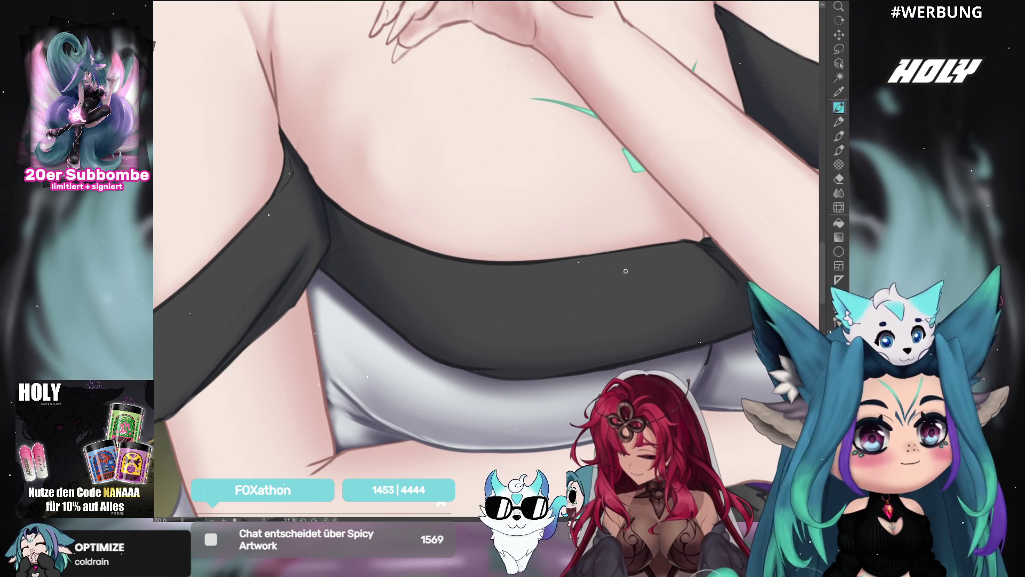
{"action": "scroll", "coordinate": [603, 213], "scroll_direction": "down", "scroll_amount": 8}
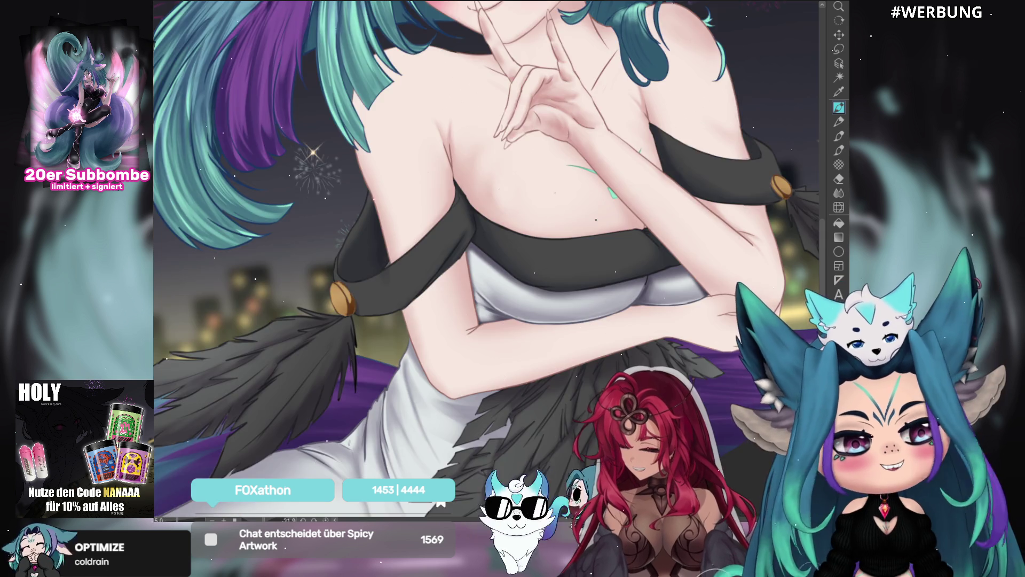
{"action": "scroll", "coordinate": [586, 228], "scroll_direction": "up", "scroll_amount": 2}
{"action": "scroll", "coordinate": [606, 211], "scroll_direction": "up", "scroll_amount": 5}
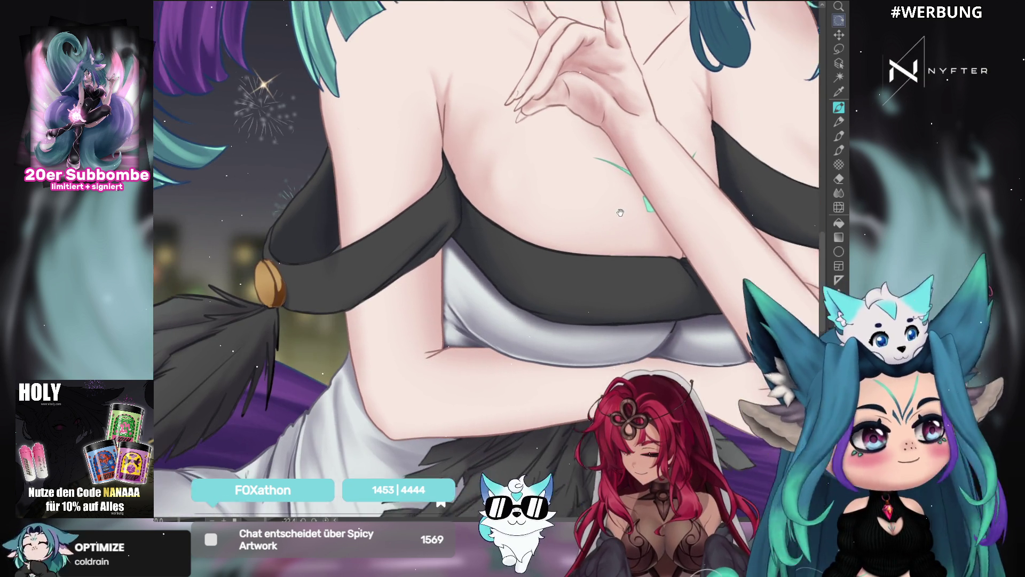
{"action": "mouse_move", "coordinate": [620, 212]}
{"action": "left_mouse_down"}
{"action": "mouse_move", "coordinate": [575, 253]}
{"action": "mouse_move", "coordinate": [609, 188]}
{"action": "left_mouse_up"}
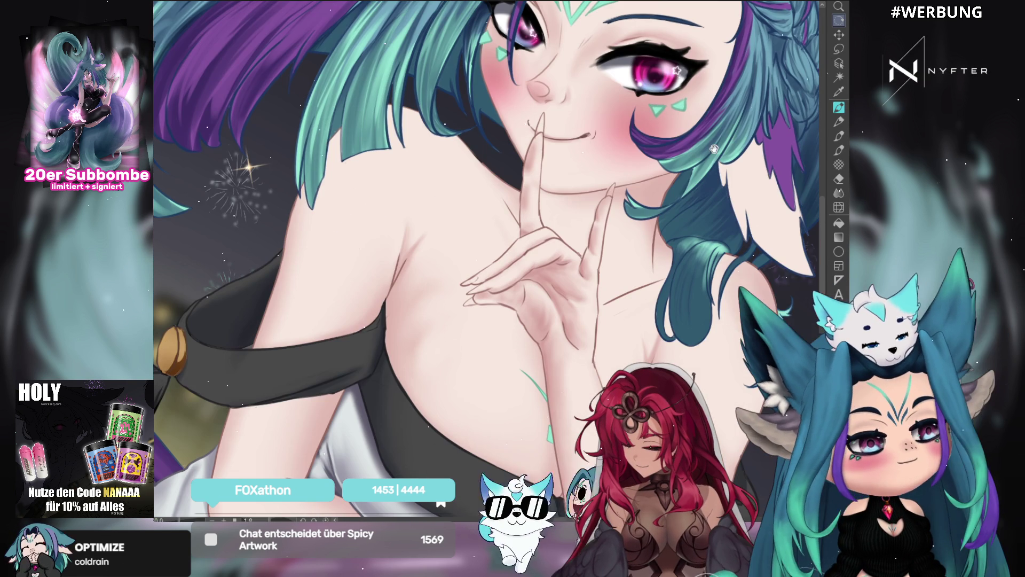
{"action": "scroll", "coordinate": [606, 189], "scroll_direction": "up", "scroll_amount": 3}
{"action": "left_click_drag", "start_coordinate": [602, 190], "coordinate": [588, 115]}
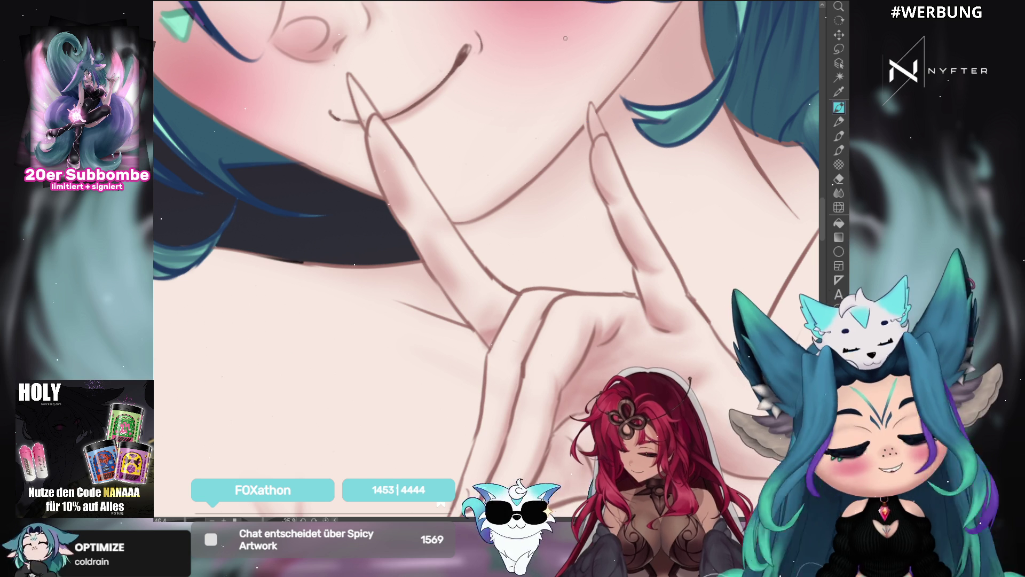
{"action": "left_click_drag", "start_coordinate": [584, 127], "coordinate": [534, 112]}
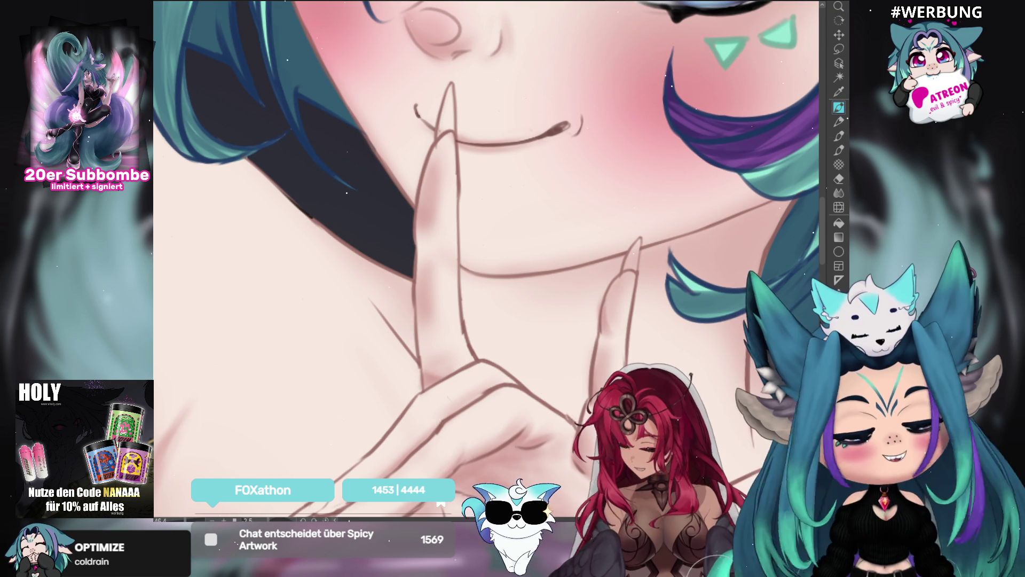
{"action": "scroll", "coordinate": [443, 117], "scroll_direction": "down", "scroll_amount": 10}
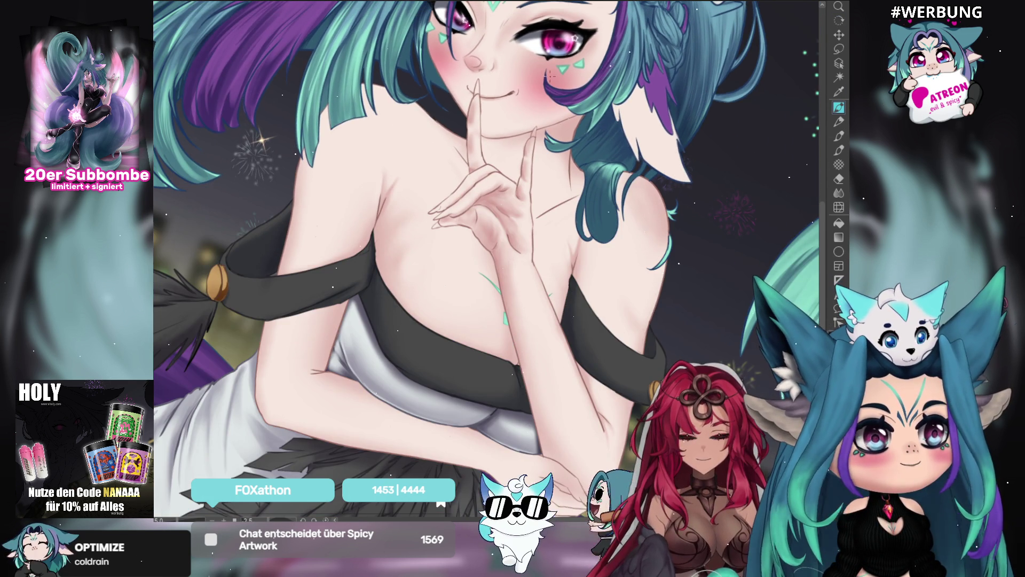
{"action": "left_click_drag", "start_coordinate": [550, 75], "coordinate": [600, 26]}
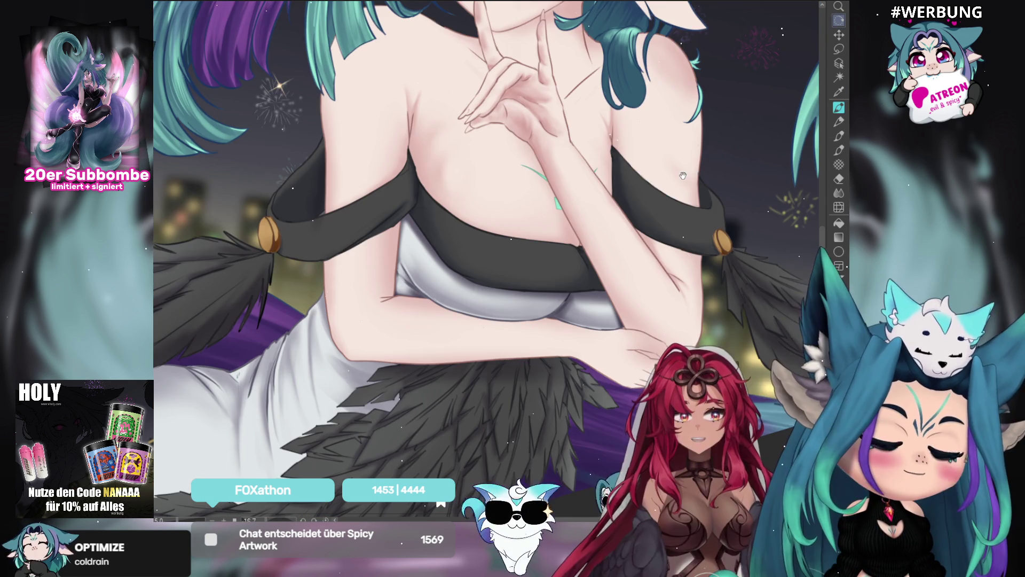
Select the airbrush, centre the character, then zoom in on the raised hand
{"action": "left_click", "coordinate": [839, 62]}
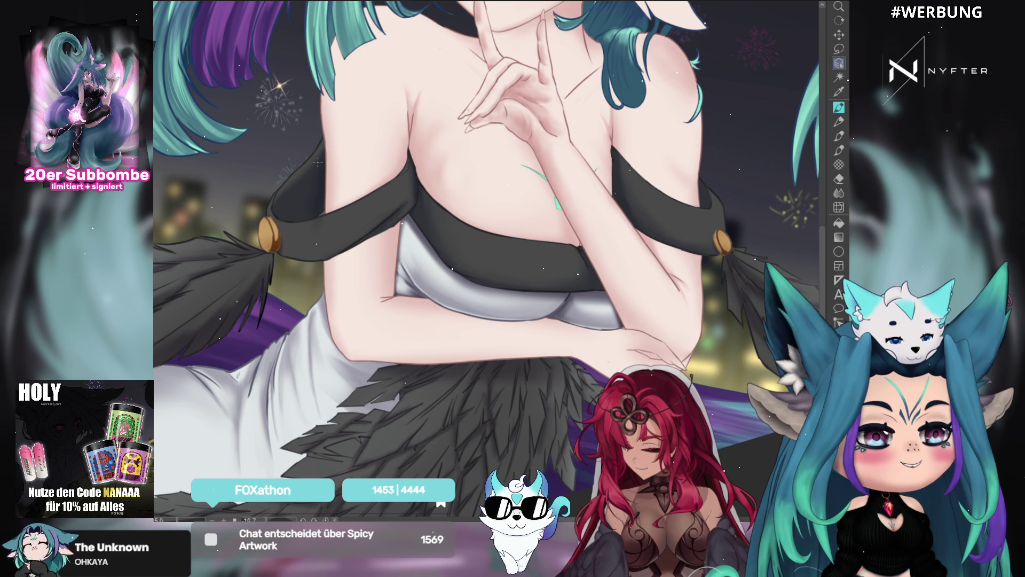
{"action": "scroll", "coordinate": [319, 162], "scroll_direction": "down", "scroll_amount": 3}
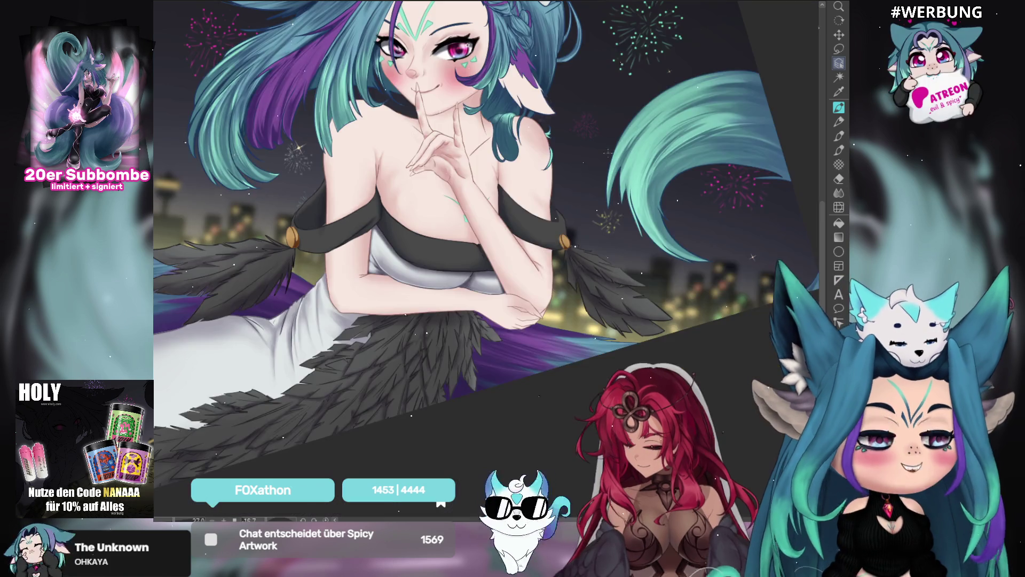
{"action": "left_click_drag", "start_coordinate": [428, 167], "coordinate": [509, 166]}
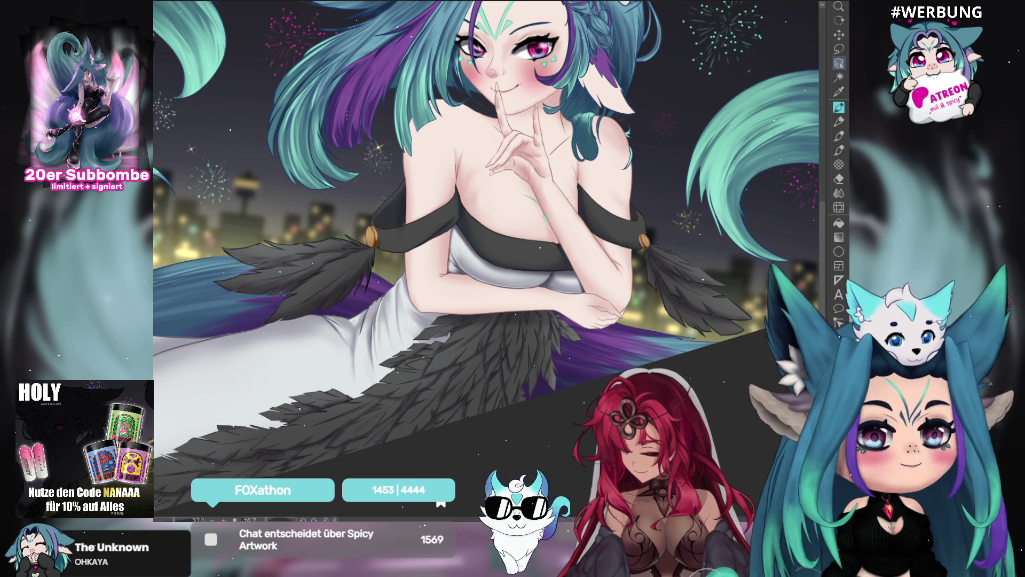
{"action": "scroll", "coordinate": [425, 293], "scroll_direction": "up", "scroll_amount": 3}
{"action": "scroll", "coordinate": [425, 293], "scroll_direction": "up", "scroll_amount": 3}
{"action": "scroll", "coordinate": [461, 262], "scroll_direction": "up", "scroll_amount": 2}
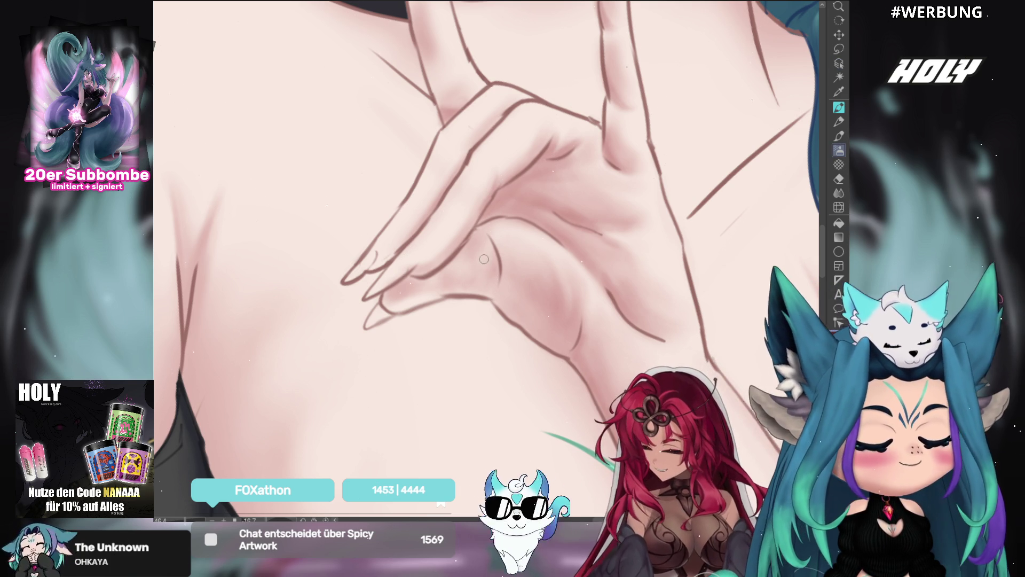
Paint the index fingernail, the second nail and a third nail tip dark red
{"action": "left_click_drag", "start_coordinate": [345, 278], "coordinate": [373, 255]}
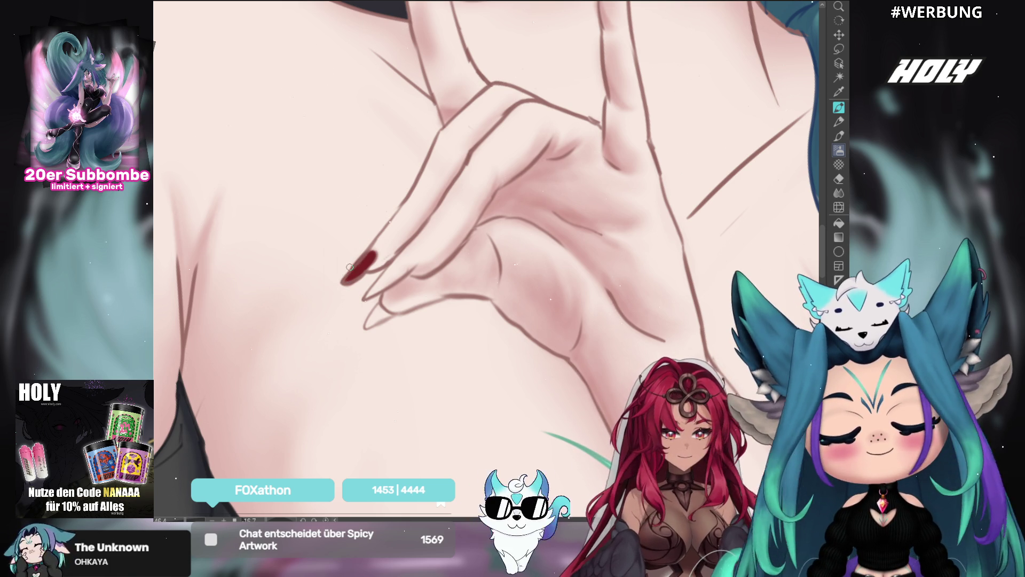
{"action": "left_click_drag", "start_coordinate": [636, 253], "coordinate": [743, 157]}
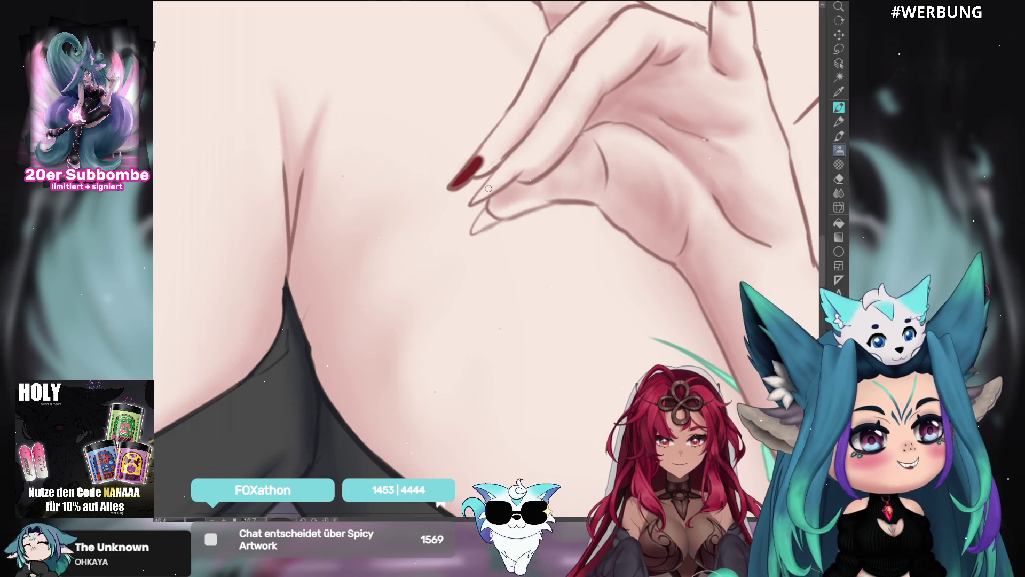
{"action": "mouse_move", "coordinate": [475, 199]}
{"action": "left_mouse_down"}
{"action": "mouse_move", "coordinate": [515, 174]}
{"action": "mouse_move", "coordinate": [454, 184]}
{"action": "mouse_move", "coordinate": [486, 154]}
{"action": "left_mouse_up"}
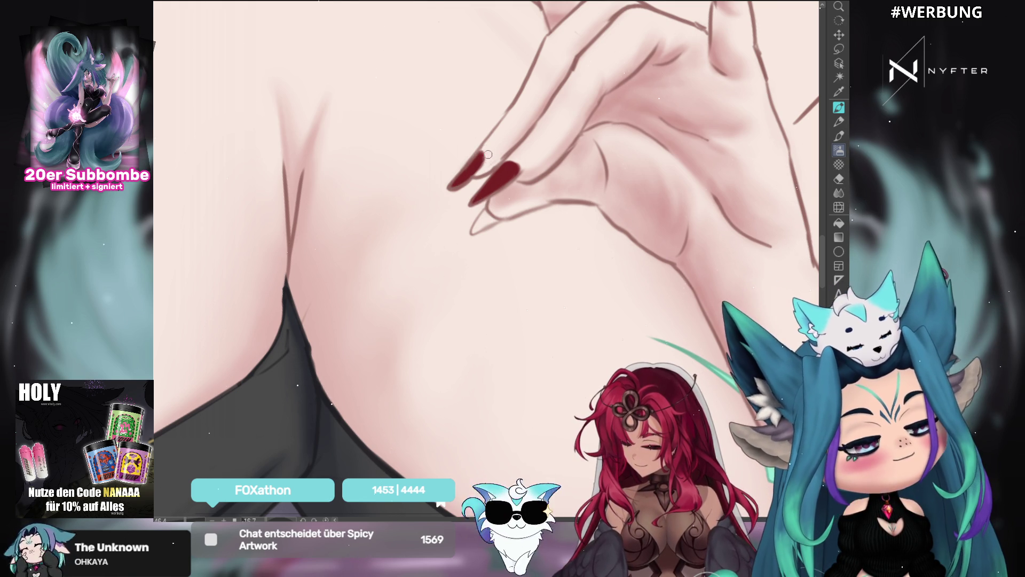
{"action": "mouse_move", "coordinate": [669, 69]}
{"action": "left_mouse_down"}
{"action": "mouse_move", "coordinate": [637, 189]}
{"action": "mouse_move", "coordinate": [715, 100]}
{"action": "left_mouse_up"}
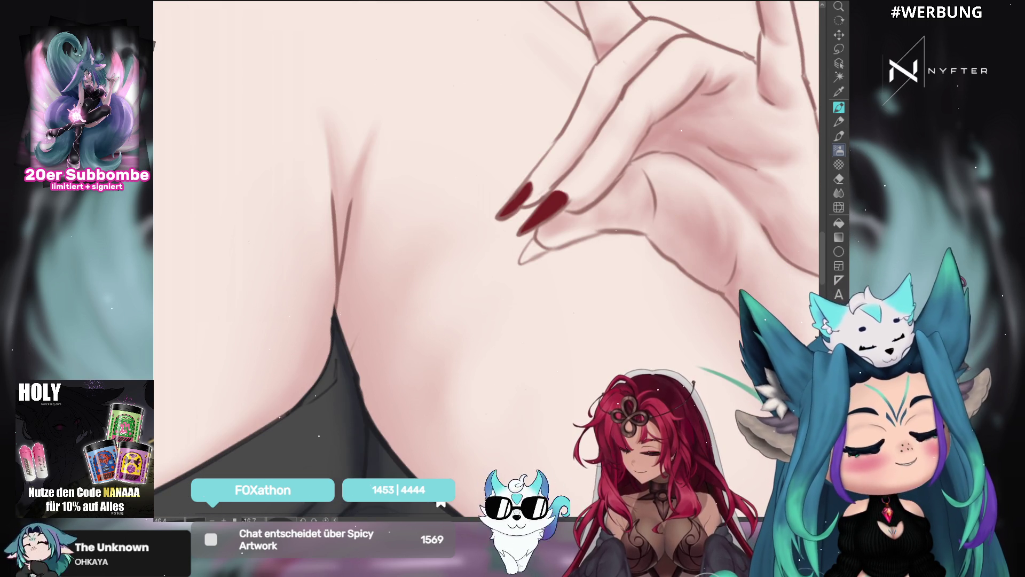
{"action": "mouse_move", "coordinate": [533, 241]}
{"action": "left_mouse_down"}
{"action": "mouse_move", "coordinate": [543, 250]}
{"action": "mouse_move", "coordinate": [520, 263]}
{"action": "mouse_move", "coordinate": [534, 254]}
{"action": "mouse_move", "coordinate": [531, 243]}
{"action": "mouse_move", "coordinate": [484, 192]}
{"action": "left_mouse_up"}
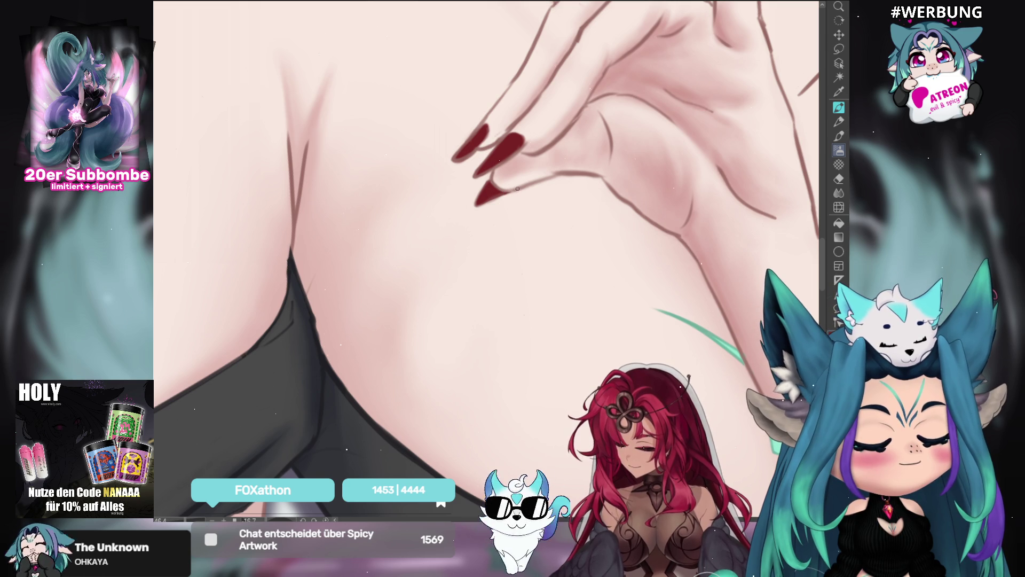
Paint the raised finger's nail solid dark red, covering its lighter centre
{"action": "left_click_drag", "start_coordinate": [559, 140], "coordinate": [495, 397]}
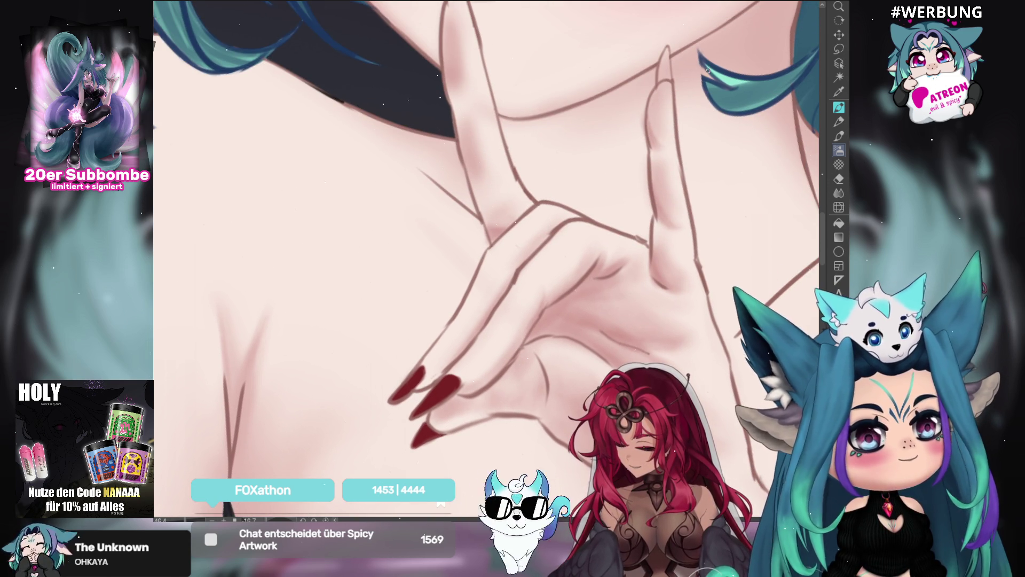
{"action": "left_click_drag", "start_coordinate": [669, 80], "coordinate": [669, 63]}
{"action": "left_click_drag", "start_coordinate": [669, 48], "coordinate": [664, 76]}
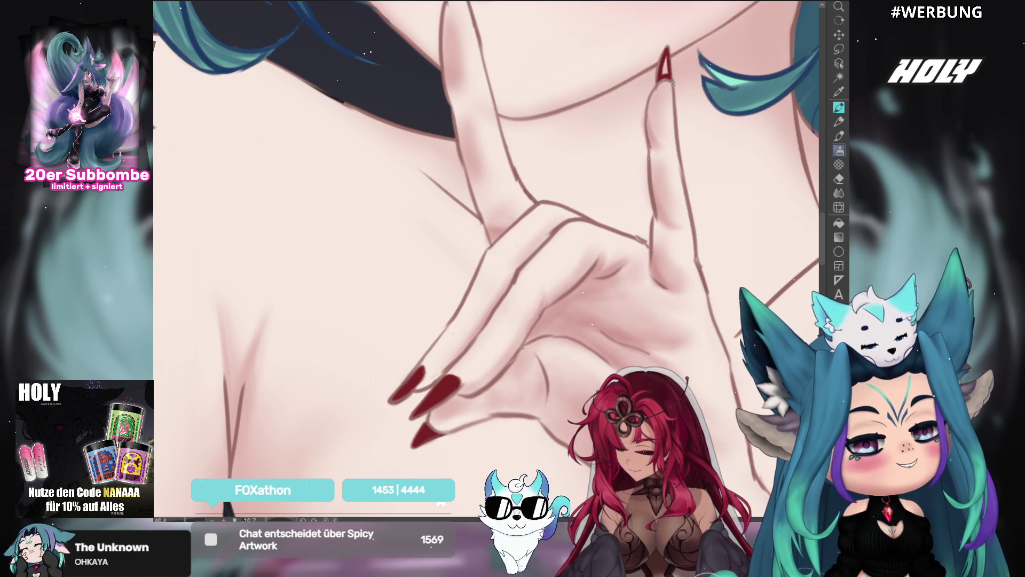
{"action": "left_click_drag", "start_coordinate": [667, 74], "coordinate": [665, 61]}
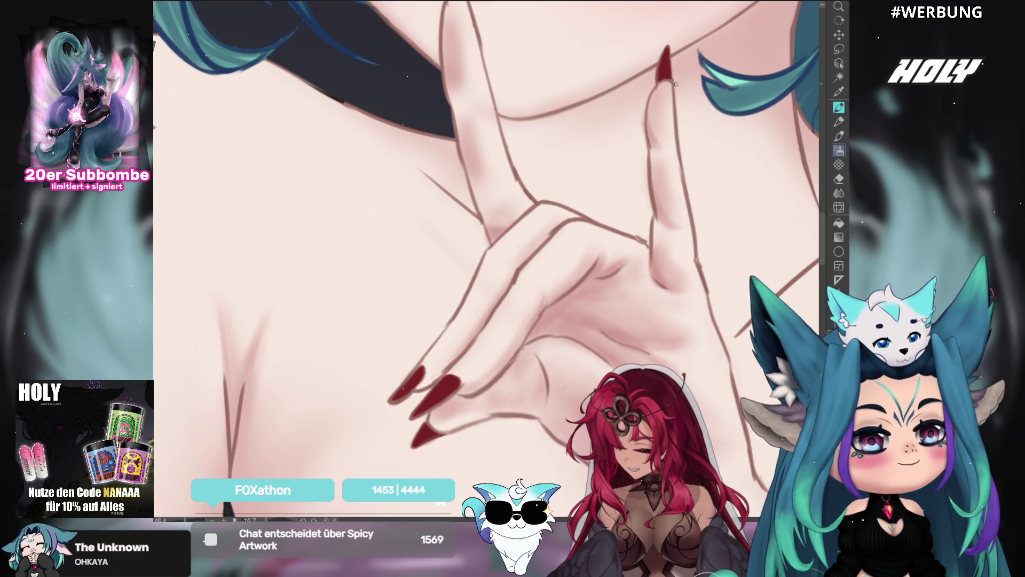
{"action": "scroll", "coordinate": [675, 97], "scroll_direction": "up", "scroll_amount": 3}
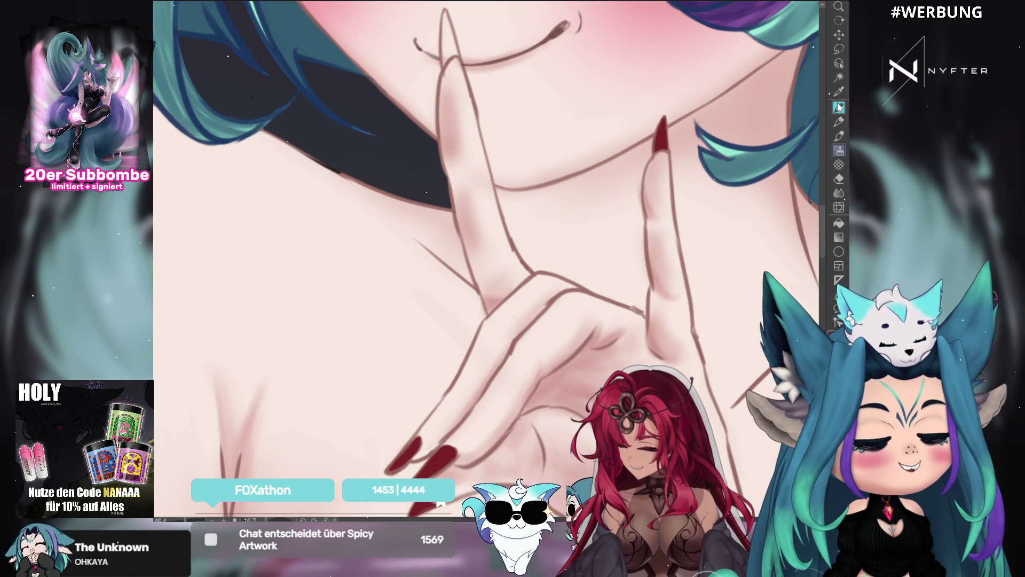
Switch to the pen and zoom out to view the crossed arms over the dress
{"action": "key", "text": "p"}
{"action": "mouse_move", "coordinate": [450, 27]}
{"action": "left_mouse_down"}
{"action": "mouse_move", "coordinate": [522, 128]}
{"action": "mouse_move", "coordinate": [518, 176]}
{"action": "mouse_move", "coordinate": [528, 153]}
{"action": "mouse_move", "coordinate": [522, 127]}
{"action": "mouse_move", "coordinate": [523, 162]}
{"action": "left_mouse_up"}
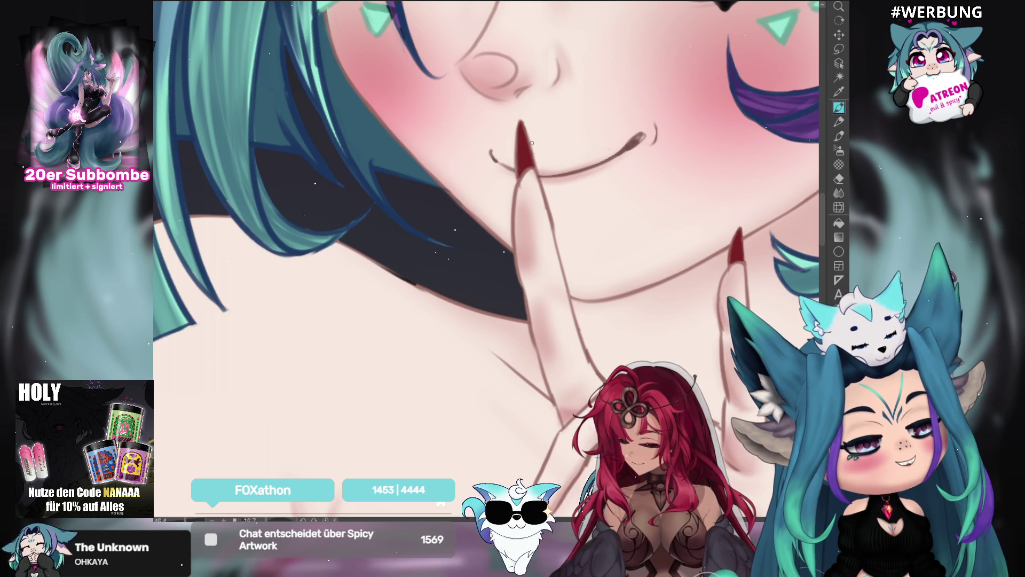
{"action": "scroll", "coordinate": [674, 181], "scroll_direction": "down", "scroll_amount": 3}
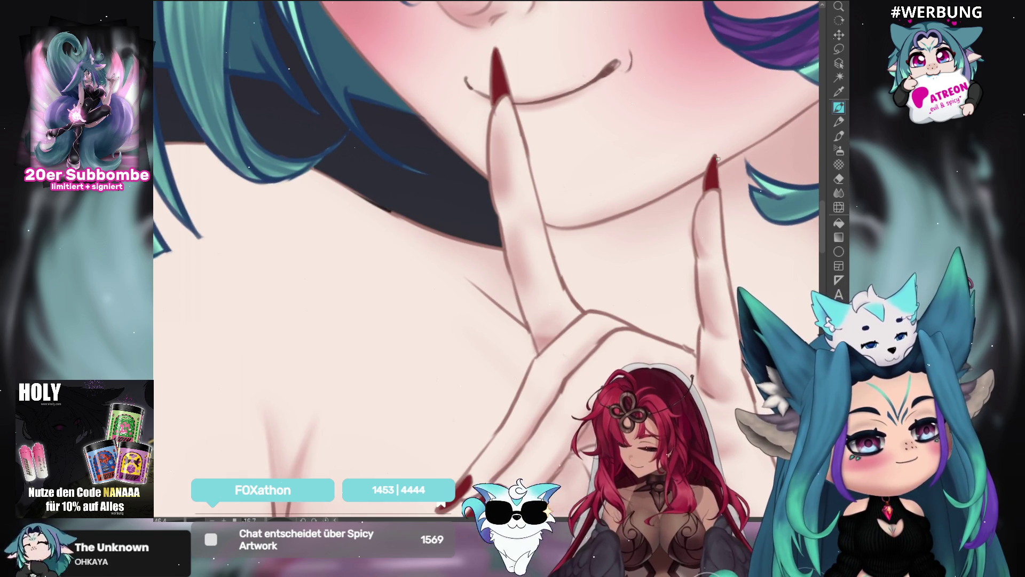
{"action": "scroll", "coordinate": [706, 281], "scroll_direction": "down", "scroll_amount": 3}
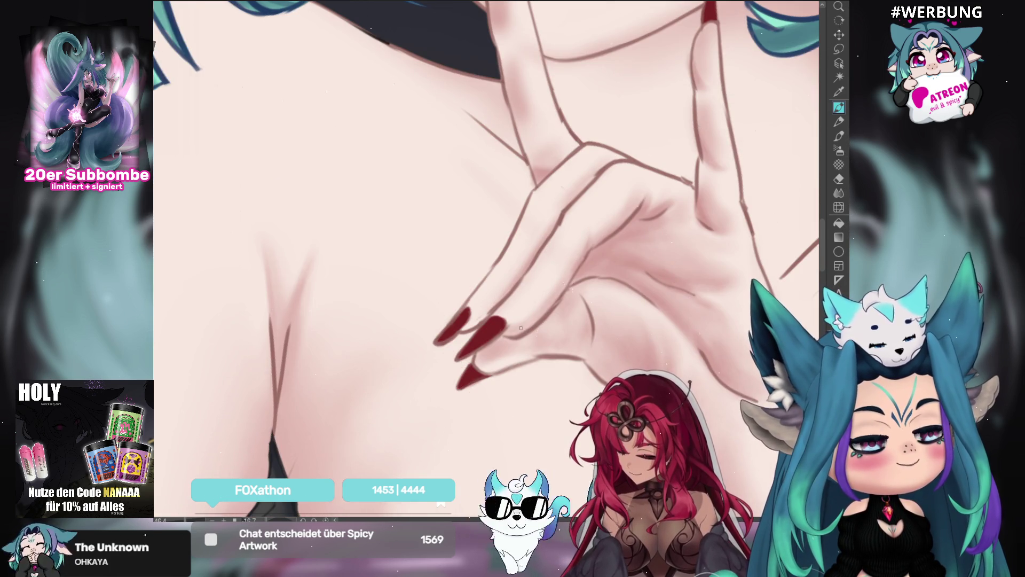
{"action": "scroll", "coordinate": [534, 286], "scroll_direction": "down", "scroll_amount": 3}
{"action": "scroll", "coordinate": [533, 286], "scroll_direction": "down", "scroll_amount": 3}
{"action": "scroll", "coordinate": [704, 339], "scroll_direction": "up", "scroll_amount": 6}
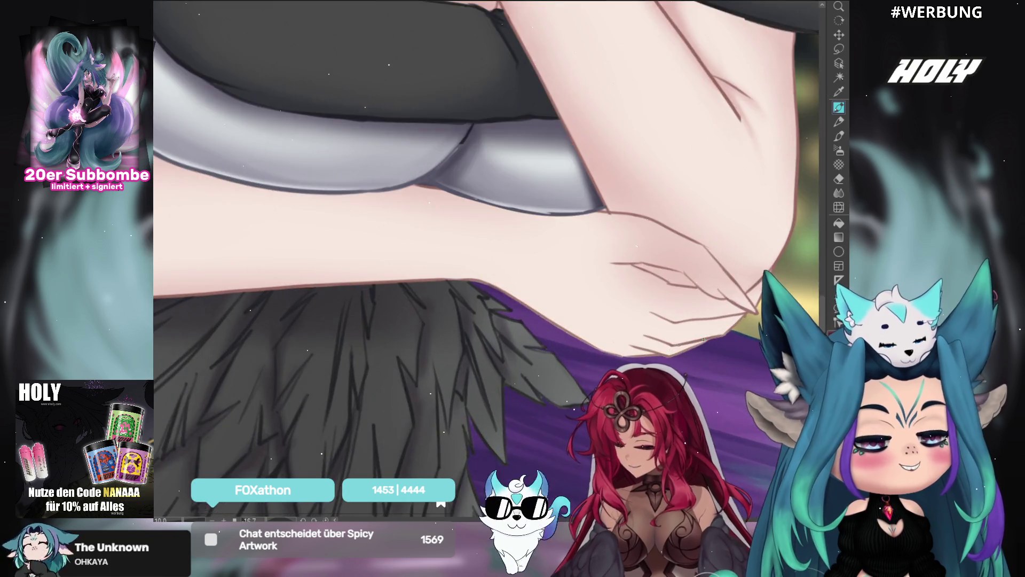
Rotate onto the elbow hand and paint its finger crease and fingernail dark red
{"action": "mouse_move", "coordinate": [704, 339]}
{"action": "left_mouse_down"}
{"action": "mouse_move", "coordinate": [557, 253]}
{"action": "mouse_move", "coordinate": [565, 261]}
{"action": "left_mouse_up"}
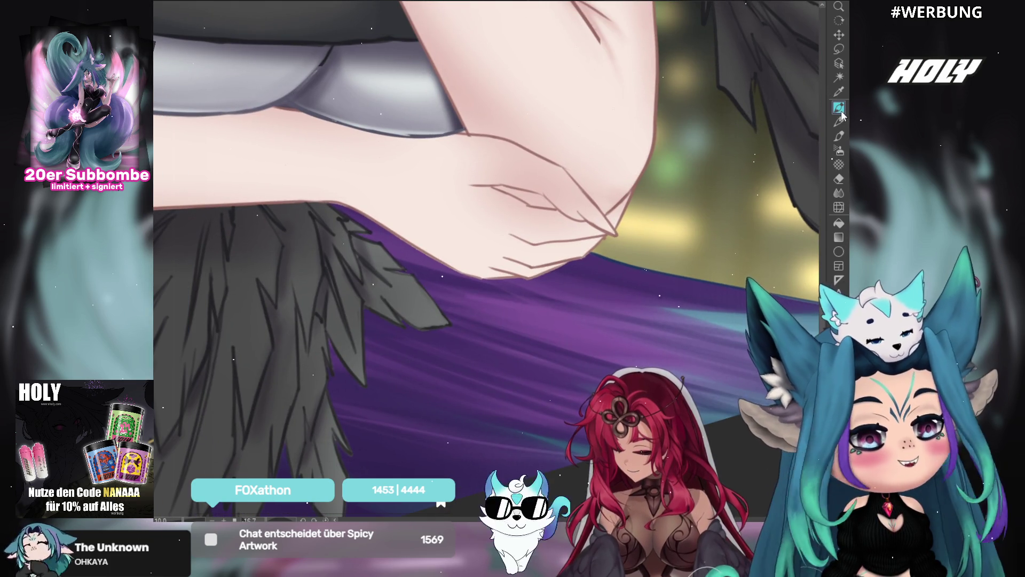
{"action": "mouse_move", "coordinate": [739, 296]}
{"action": "left_mouse_down"}
{"action": "mouse_move", "coordinate": [694, 373]}
{"action": "mouse_move", "coordinate": [614, 417]}
{"action": "left_mouse_up"}
{"action": "left_click_drag", "start_coordinate": [570, 207], "coordinate": [572, 249]}
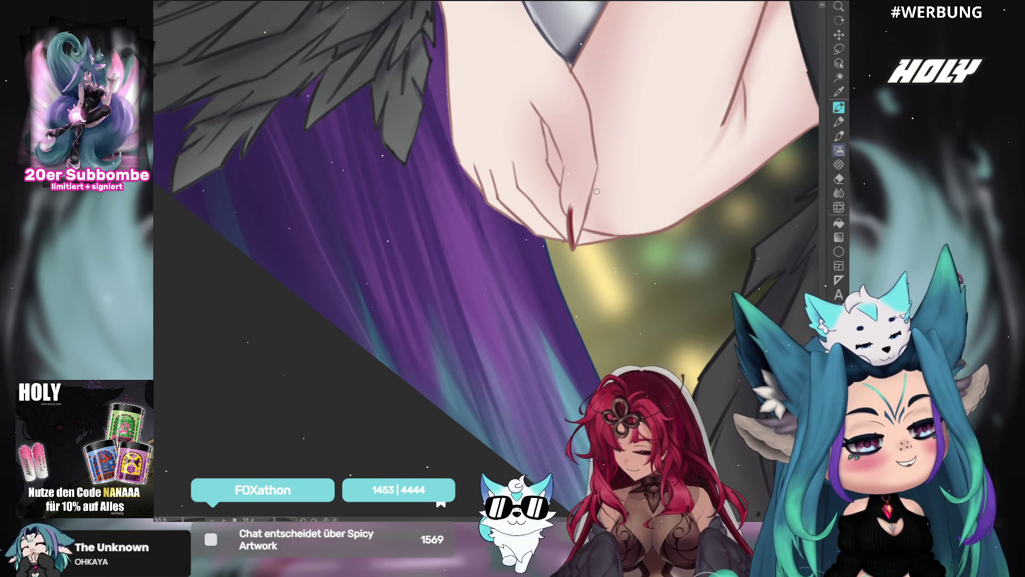
{"action": "mouse_move", "coordinate": [569, 202]}
{"action": "left_mouse_down"}
{"action": "mouse_move", "coordinate": [576, 247]}
{"action": "mouse_move", "coordinate": [580, 213]}
{"action": "mouse_move", "coordinate": [575, 241]}
{"action": "left_mouse_up"}
Switch to a soft airbrush and zoom out to see the arm and feathers
{"action": "left_click_drag", "start_coordinate": [668, 198], "coordinate": [690, 339]}
{"action": "left_click", "coordinate": [839, 151]}
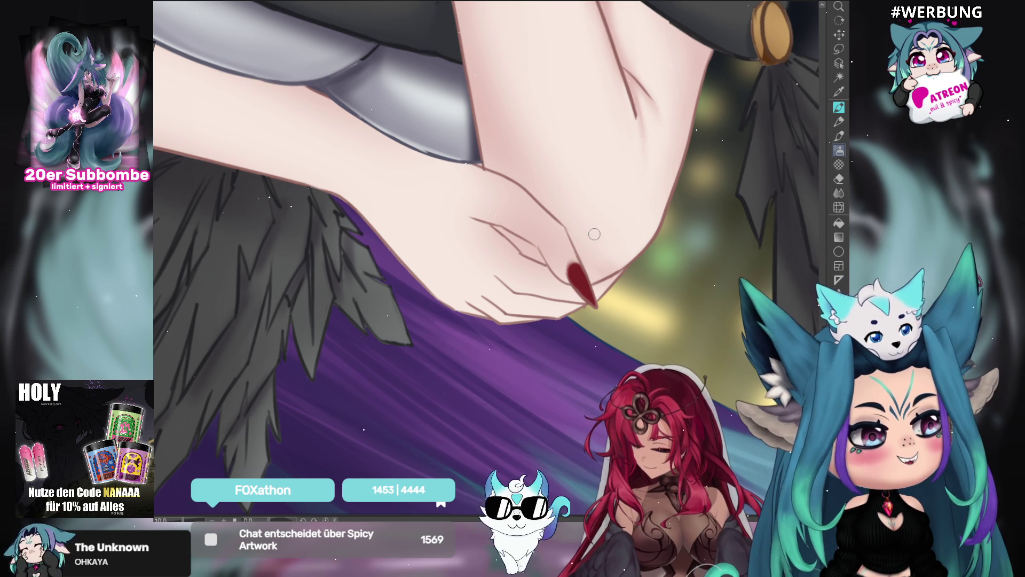
{"action": "scroll", "coordinate": [517, 4], "scroll_direction": "down", "scroll_amount": 3}
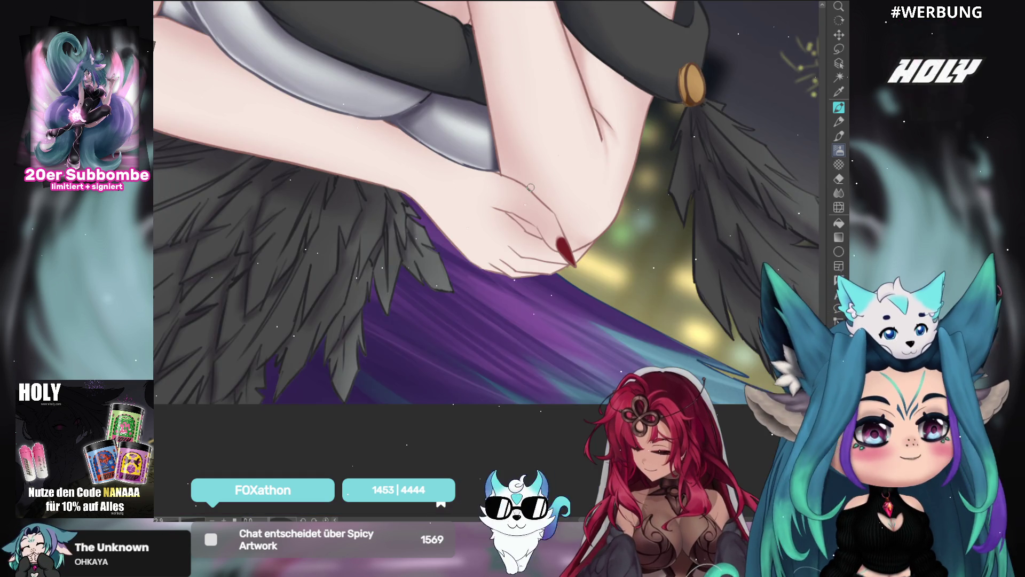
{"action": "mouse_move", "coordinate": [440, 119]}
{"action": "left_mouse_down"}
{"action": "mouse_move", "coordinate": [474, 165]}
{"action": "mouse_move", "coordinate": [525, 203]}
{"action": "left_mouse_up"}
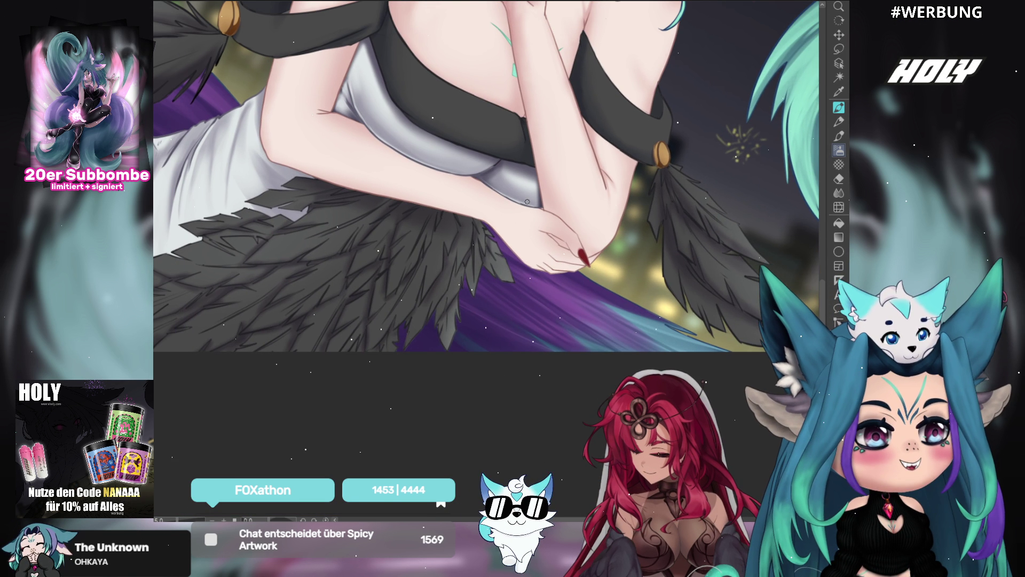
{"action": "mouse_move", "coordinate": [528, 166]}
{"action": "left_mouse_down"}
{"action": "mouse_move", "coordinate": [536, 223]}
{"action": "mouse_move", "coordinate": [600, 257]}
{"action": "left_mouse_up"}
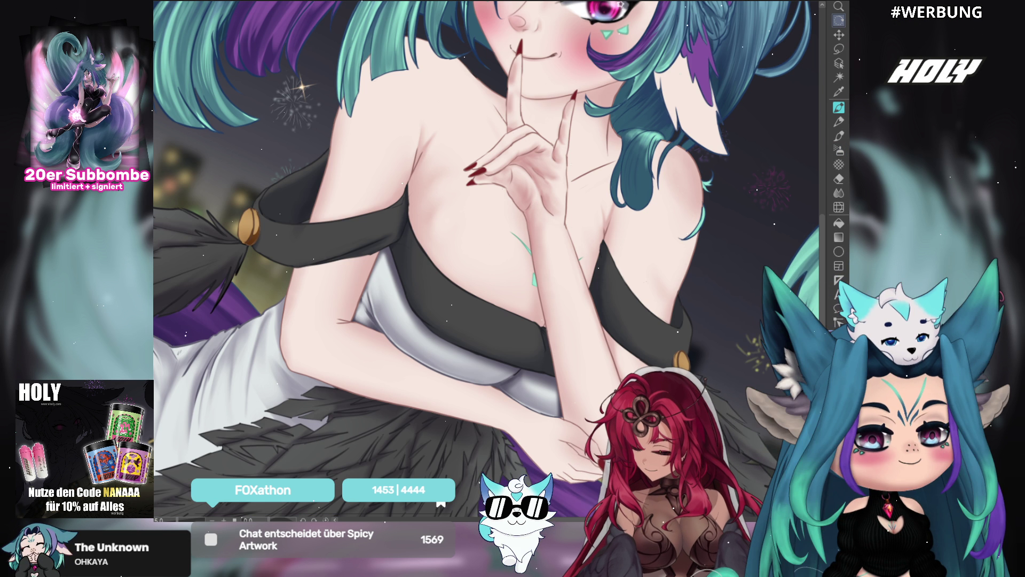
Frame the raised hand and paint a white highlight on the middle fingernail's tip
{"action": "scroll", "coordinate": [510, 161], "scroll_direction": "up", "scroll_amount": 3}
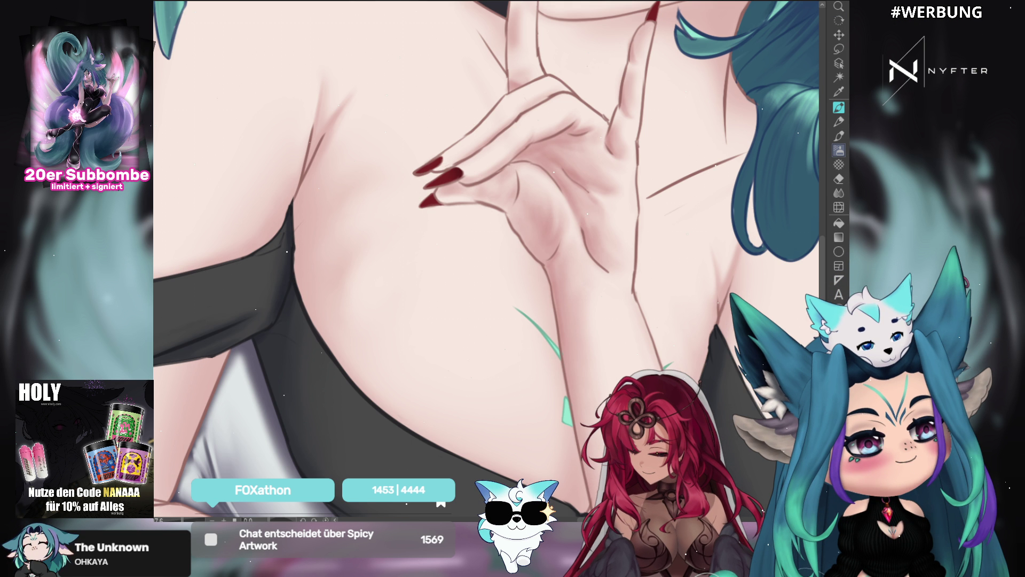
{"action": "scroll", "coordinate": [461, 181], "scroll_direction": "up", "scroll_amount": 3}
{"action": "scroll", "coordinate": [679, 326], "scroll_direction": "down", "scroll_amount": 10}
{"action": "left_click_drag", "start_coordinate": [678, 325], "coordinate": [666, 185]}
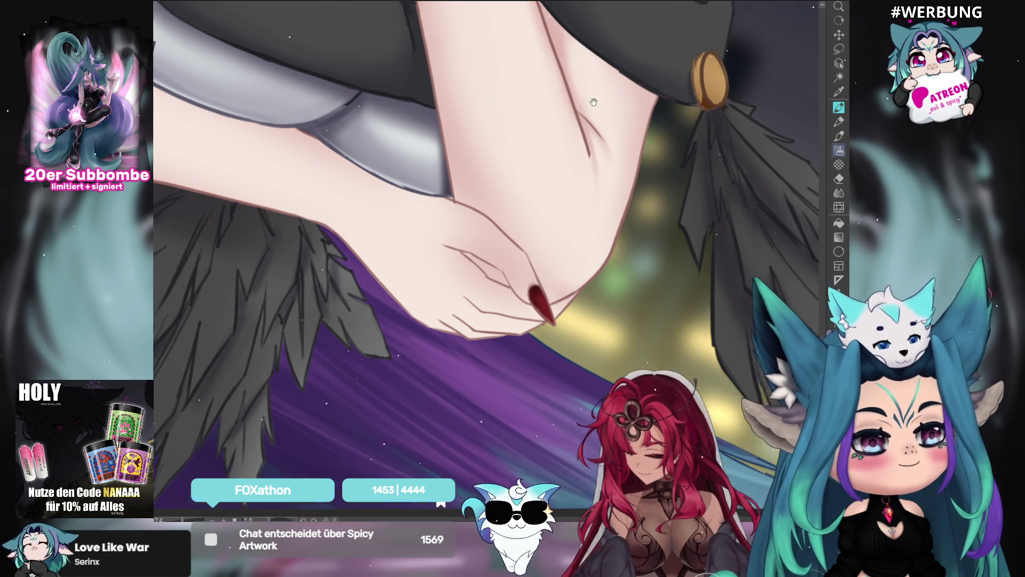
{"action": "left_click_drag", "start_coordinate": [563, 323], "coordinate": [573, 248]}
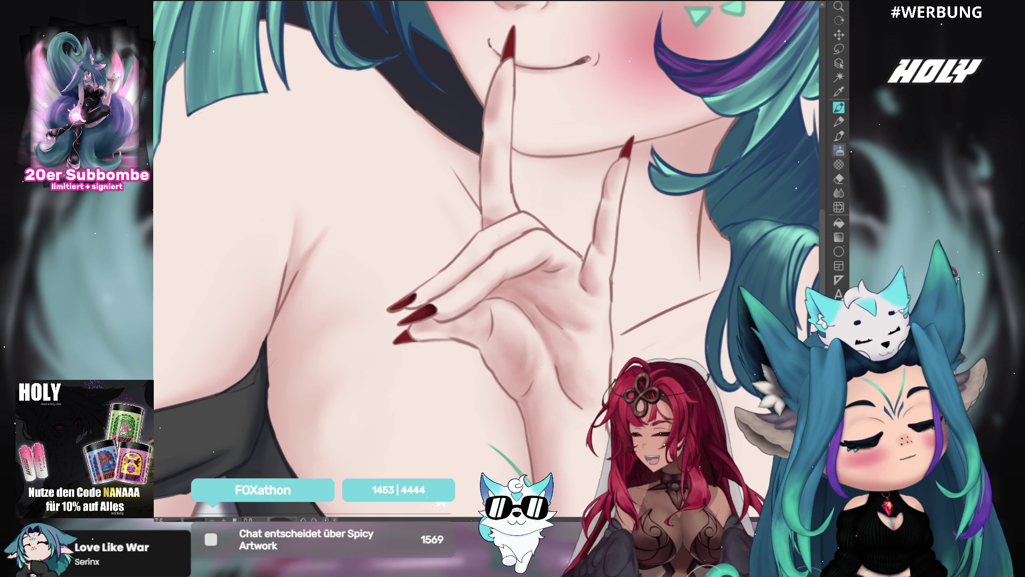
{"action": "left_click", "coordinate": [837, 109]}
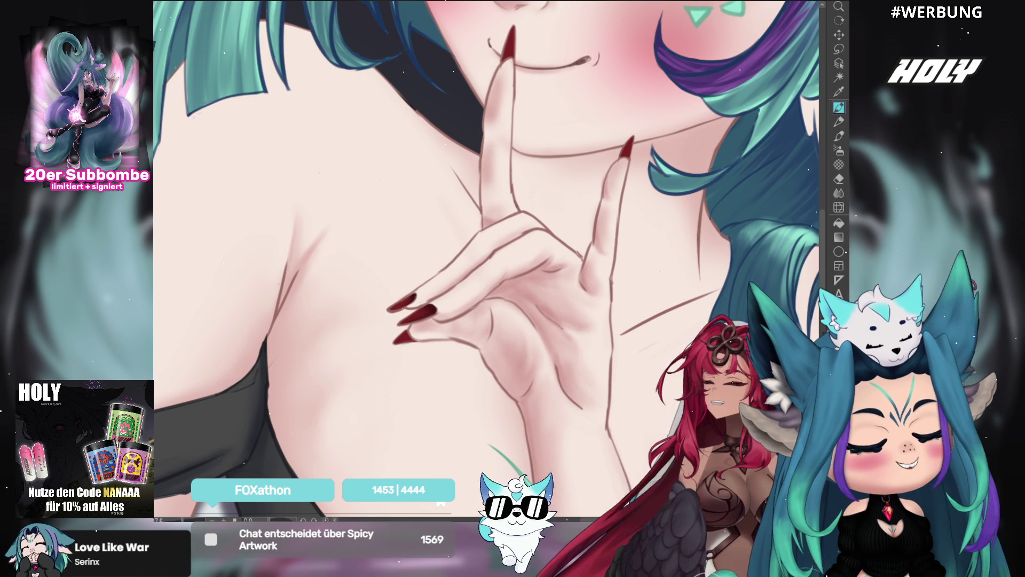
{"action": "left_click_drag", "start_coordinate": [622, 159], "coordinate": [631, 139]}
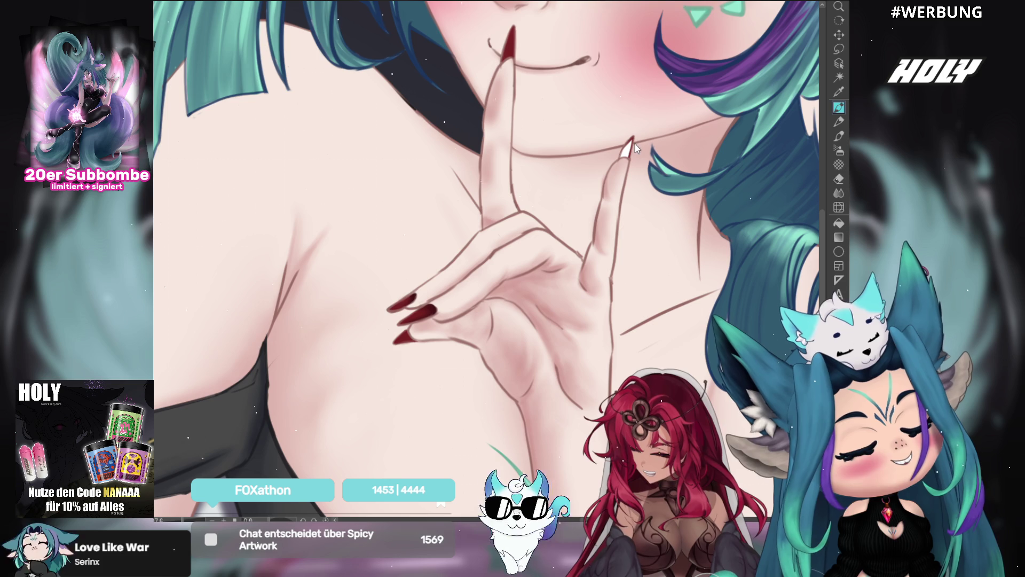
Paint light pink highlights on the raised nail tips beside the chin and lips
{"action": "left_click", "coordinate": [626, 143]}
{"action": "left_click_drag", "start_coordinate": [629, 147], "coordinate": [633, 138]}
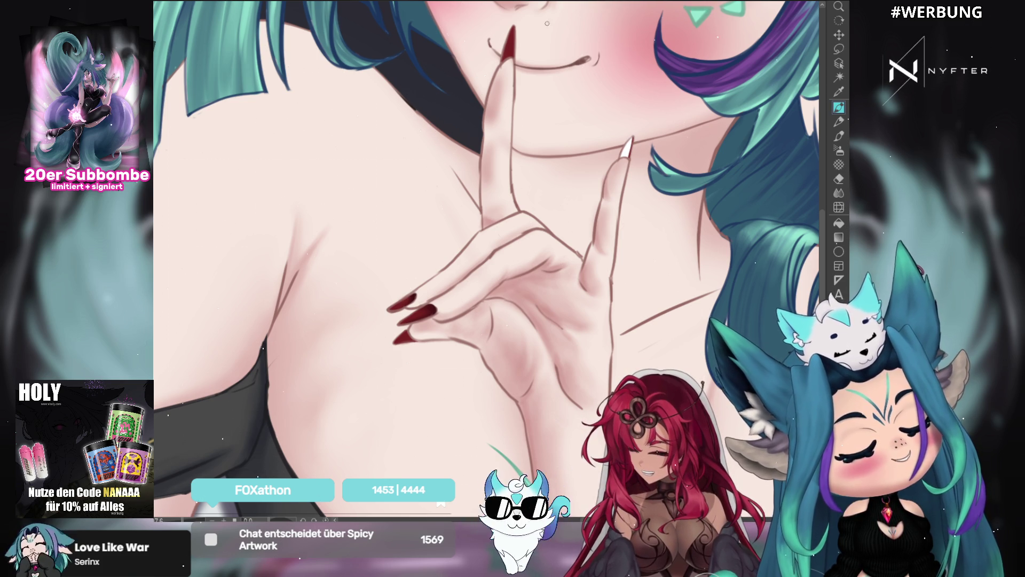
{"action": "left_click_drag", "start_coordinate": [511, 36], "coordinate": [523, 45]}
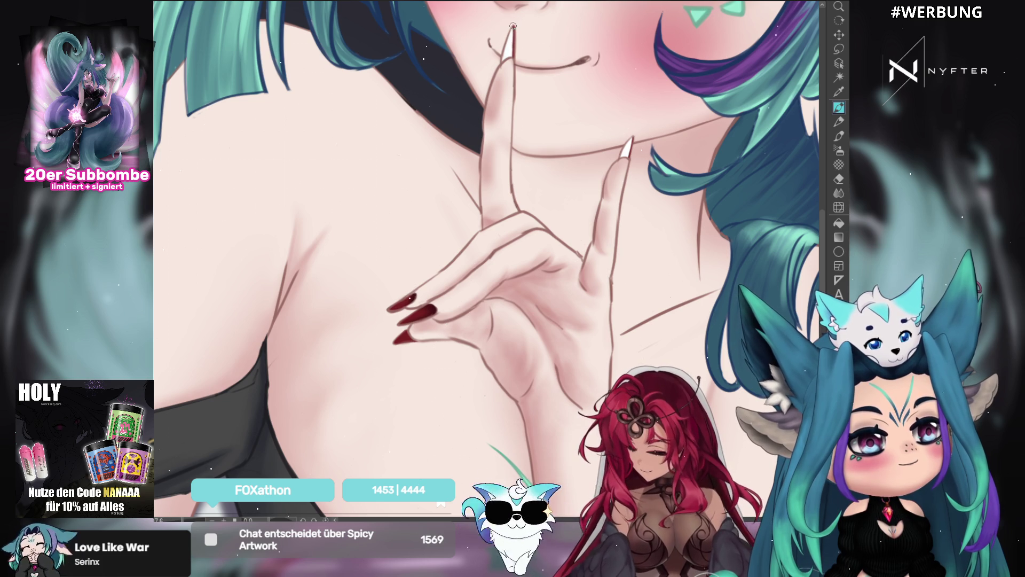
Pan and zoom the canvas down to the lower hand and chest
{"action": "mouse_move", "coordinate": [407, 336]}
{"action": "left_mouse_down"}
{"action": "mouse_move", "coordinate": [506, 152]}
{"action": "mouse_move", "coordinate": [635, 210]}
{"action": "left_mouse_up"}
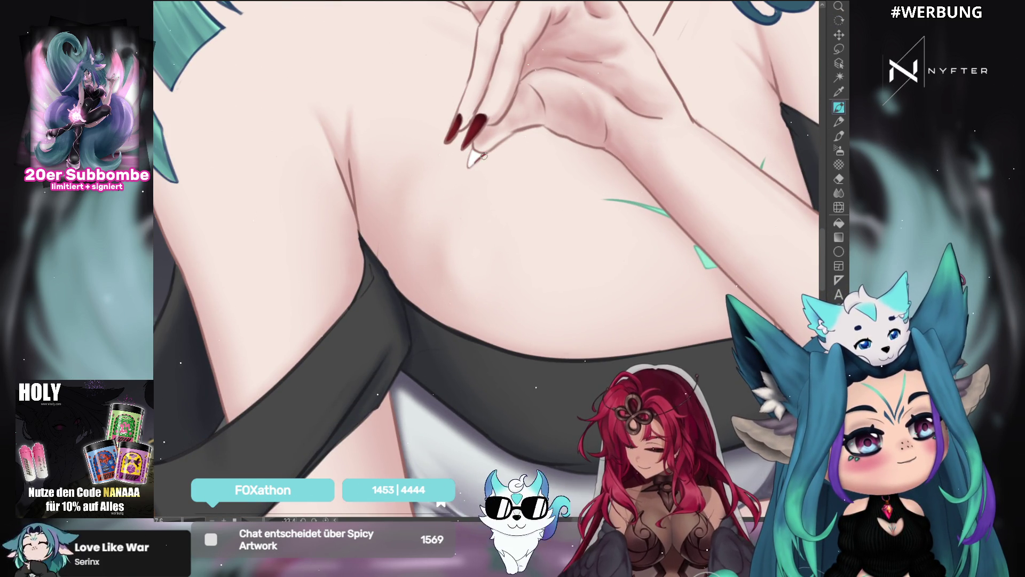
{"action": "scroll", "coordinate": [468, 162], "scroll_direction": "down", "scroll_amount": 10}
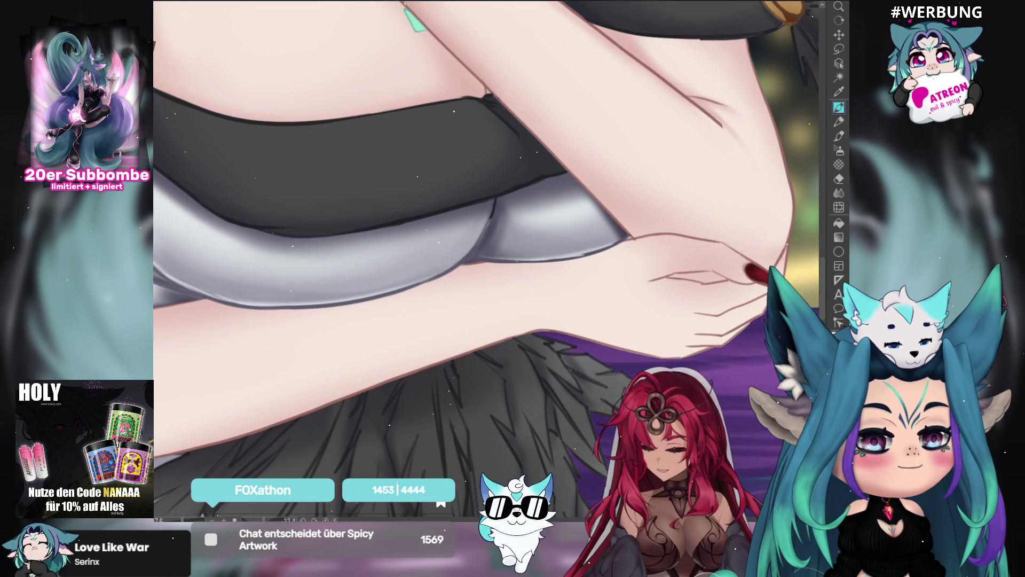
{"action": "left_click_drag", "start_coordinate": [416, 205], "coordinate": [416, 224]}
{"action": "scroll", "coordinate": [416, 223], "scroll_direction": "up", "scroll_amount": 10}
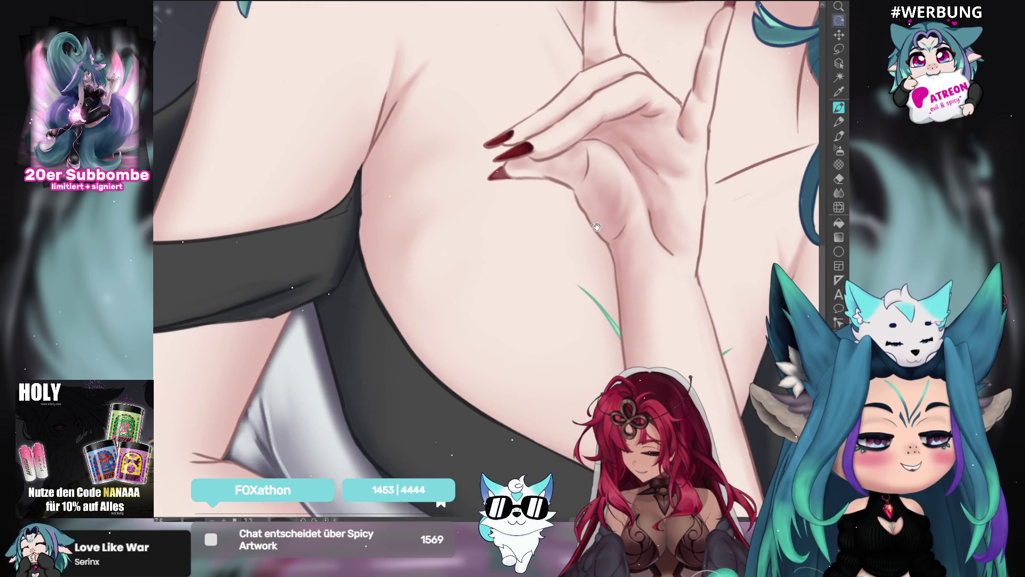
{"action": "mouse_move", "coordinate": [597, 227]}
{"action": "left_mouse_down"}
{"action": "mouse_move", "coordinate": [553, 358]}
{"action": "mouse_move", "coordinate": [484, 260]}
{"action": "left_mouse_up"}
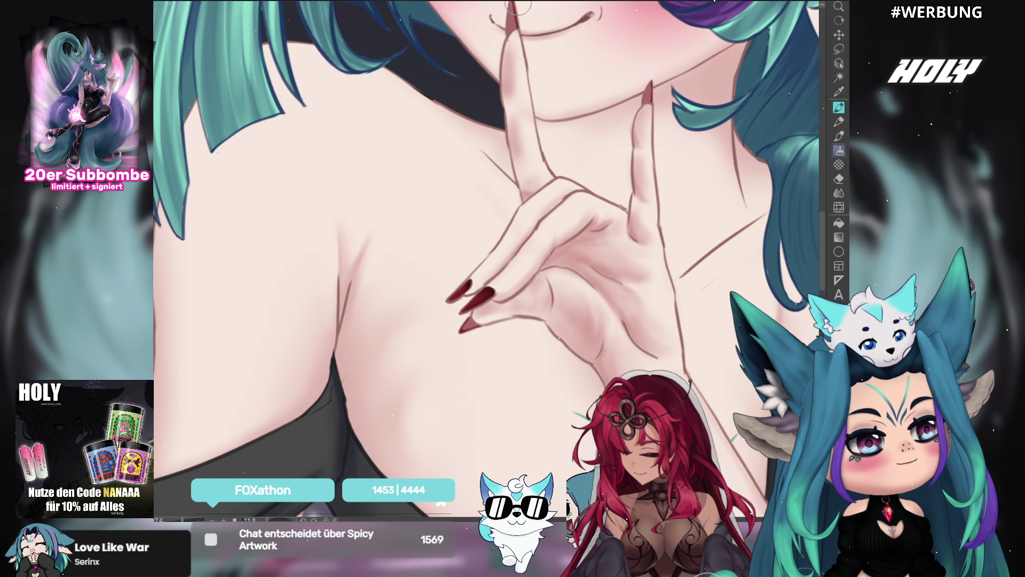
{"action": "key", "text": "ctrl+minus"}
{"action": "scroll", "coordinate": [513, 132], "scroll_direction": "up", "scroll_amount": 3}
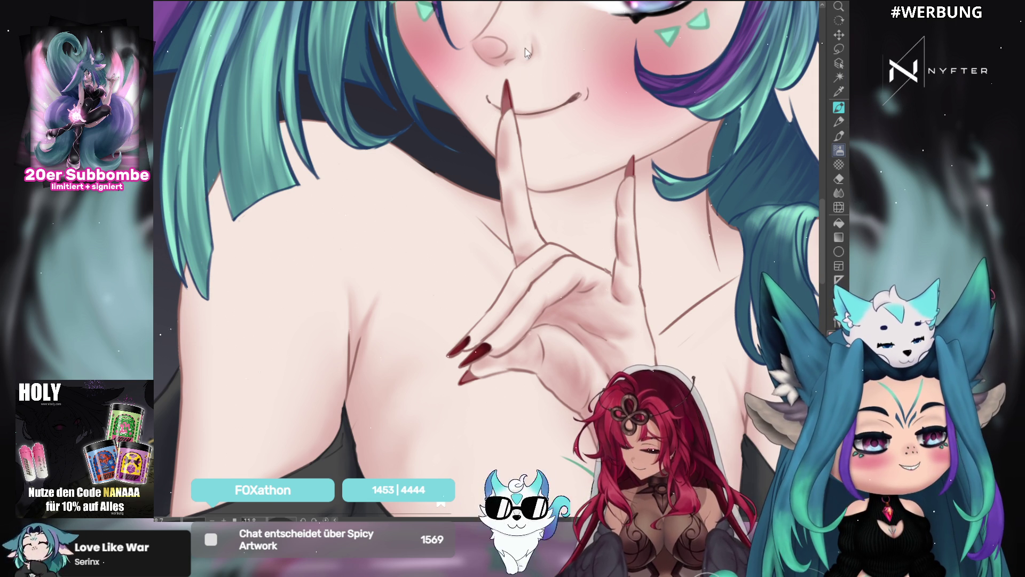
{"action": "mouse_move", "coordinate": [691, 415]}
{"action": "left_mouse_down"}
{"action": "mouse_move", "coordinate": [693, 182]}
{"action": "mouse_move", "coordinate": [689, 218]}
{"action": "left_mouse_up"}
{"action": "scroll", "coordinate": [620, 165], "scroll_direction": "down", "scroll_amount": 1}
{"action": "scroll", "coordinate": [587, 158], "scroll_direction": "down", "scroll_amount": 2}
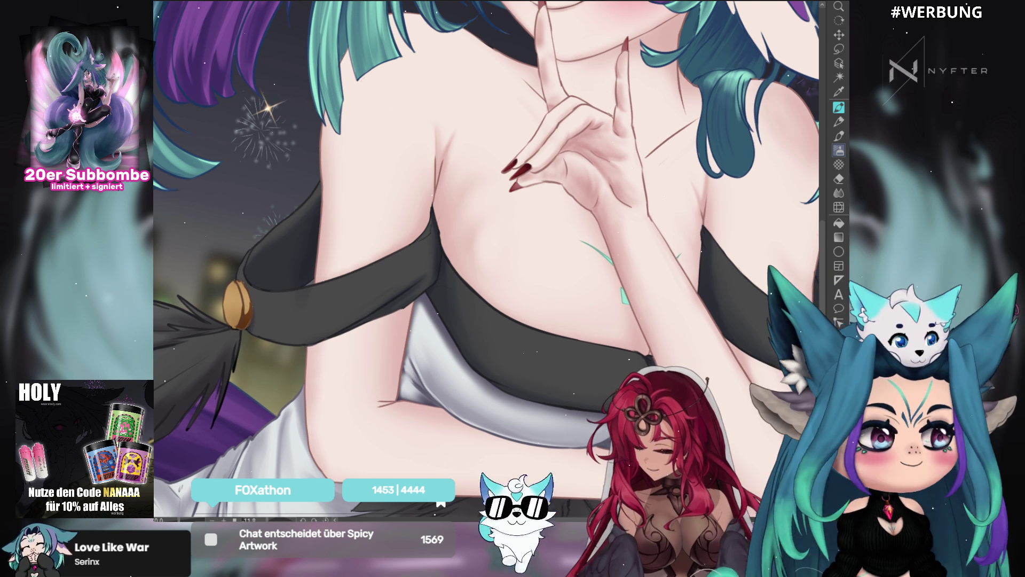
{"action": "mouse_move", "coordinate": [746, 114]}
{"action": "left_mouse_down"}
{"action": "mouse_move", "coordinate": [689, 79]}
{"action": "mouse_move", "coordinate": [668, 107]}
{"action": "left_mouse_up"}
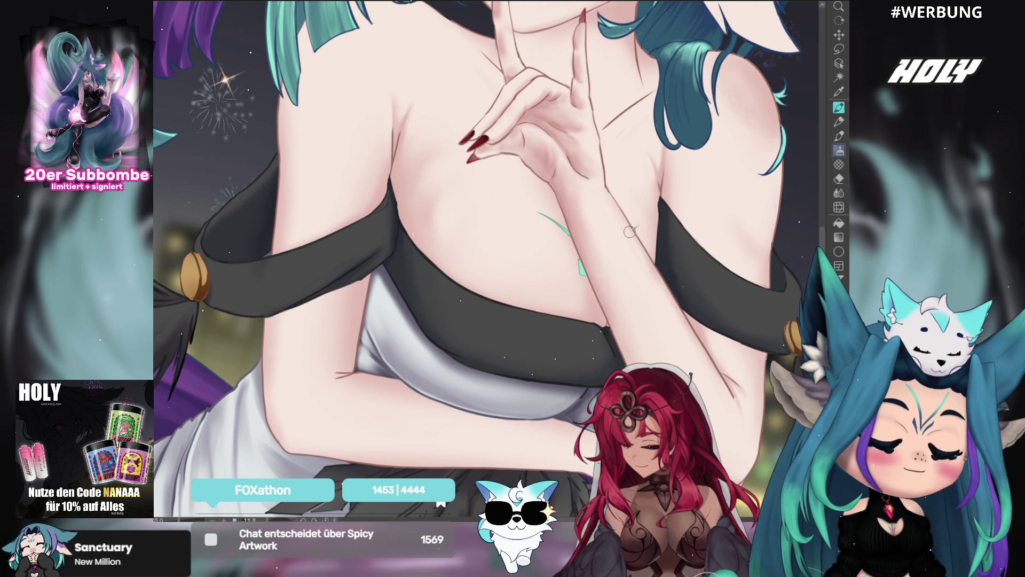
{"action": "scroll", "coordinate": [612, 212], "scroll_direction": "down", "scroll_amount": 1}
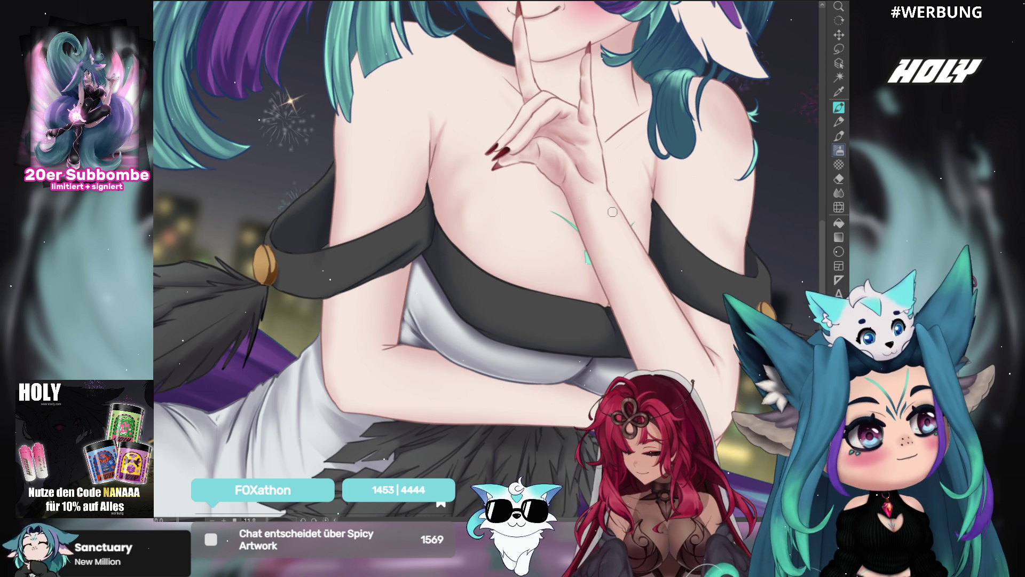
{"action": "scroll", "coordinate": [613, 212], "scroll_direction": "down", "scroll_amount": 1}
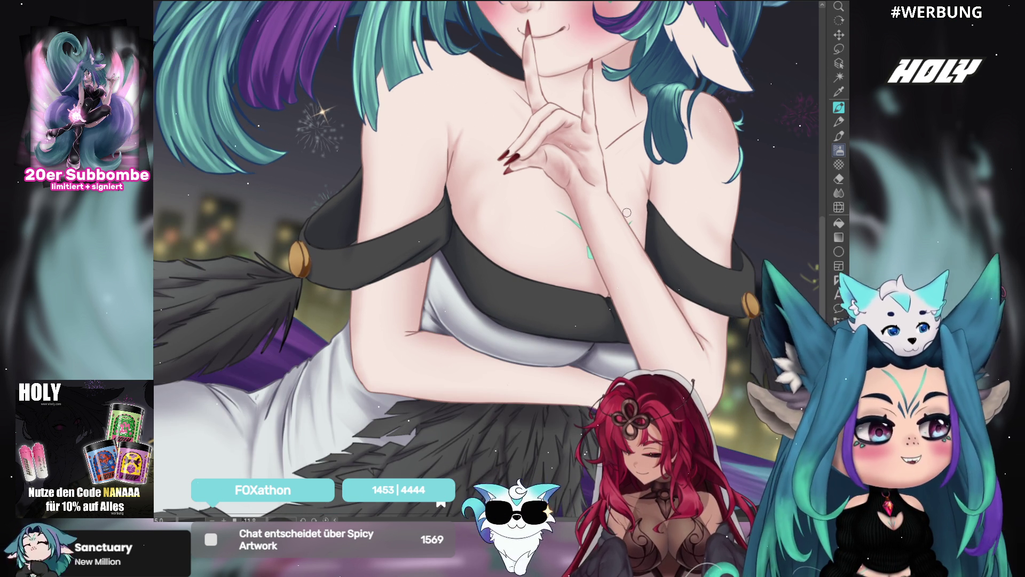